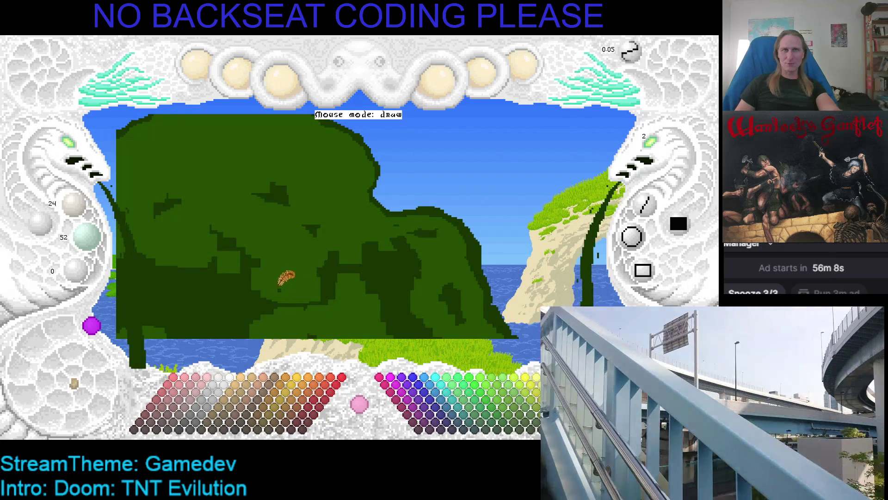
# Paint dark-green foliage up and right across the cliff, pushing out the canopy's right edge.
pyautogui.moveTo(282, 279); pyautogui.dragTo(354, 243)
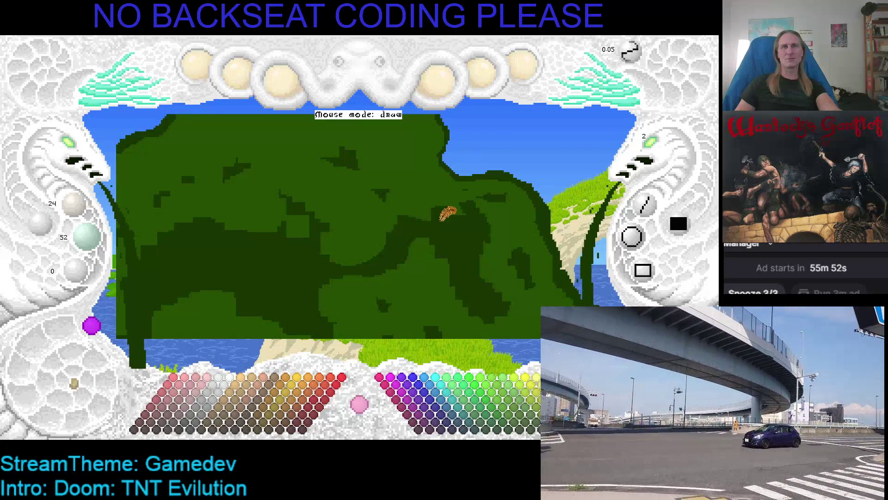
pyautogui.moveTo(419, 217); pyautogui.dragTo(440, 220)
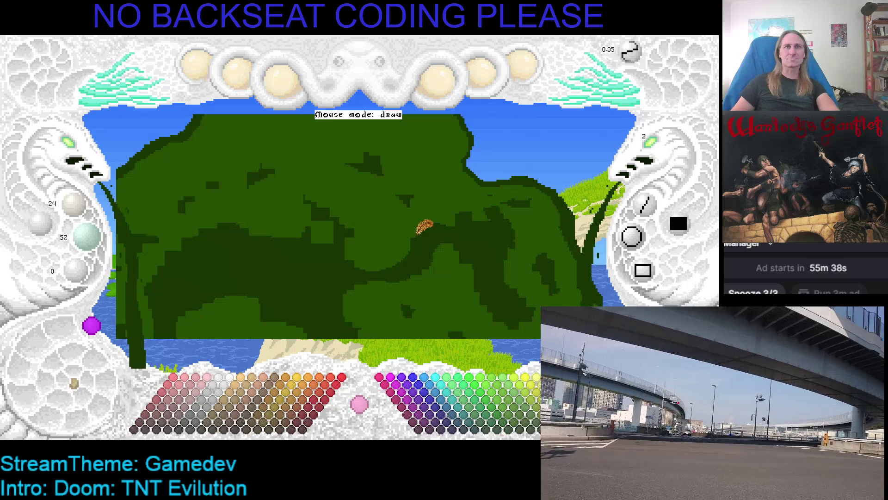
pyautogui.moveTo(313, 212)
pyautogui.mouseDown()
pyautogui.moveTo(348, 216)
pyautogui.moveTo(348, 226)
pyautogui.mouseUp()
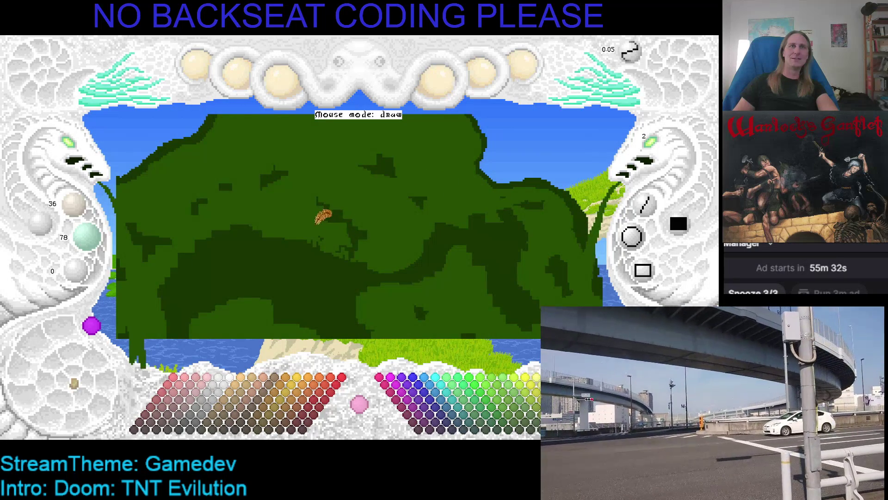
pyautogui.moveTo(333, 236); pyautogui.dragTo(341, 255)
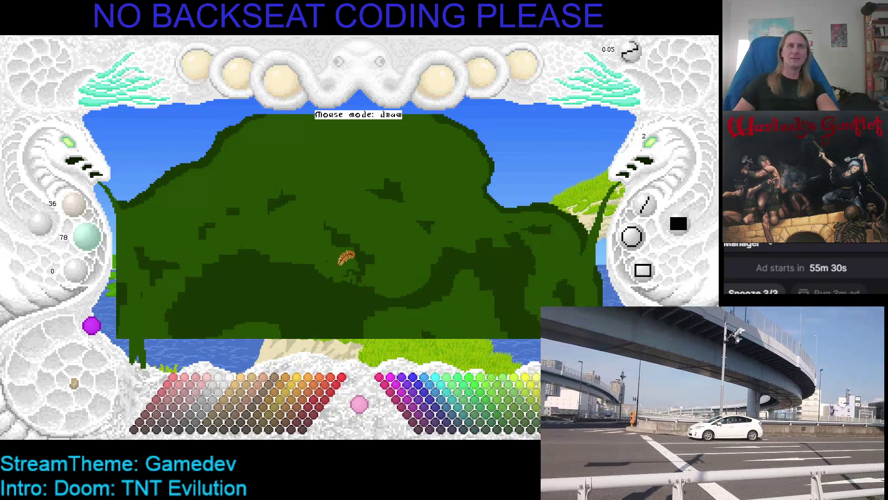
pyautogui.scroll(-2, 74, 147)
pyautogui.scroll(4, 253, 234)
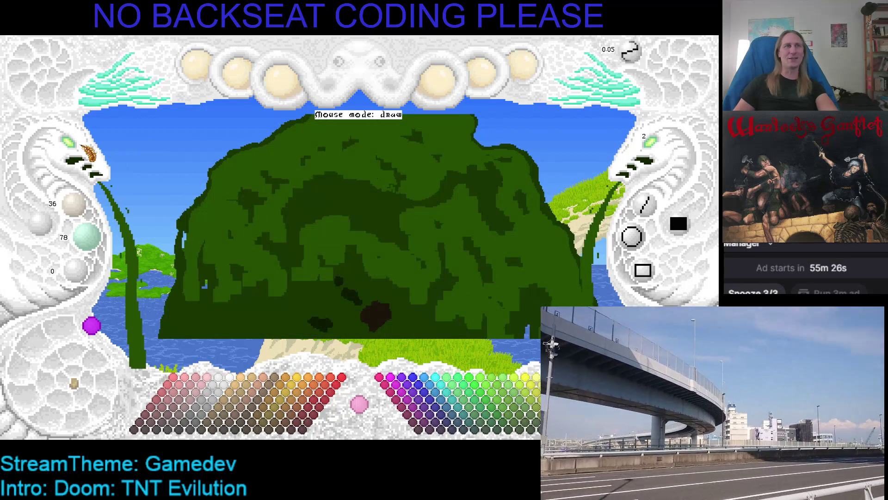
pyautogui.scroll(-2, 72, 143)
pyautogui.scroll(3, 352, 259)
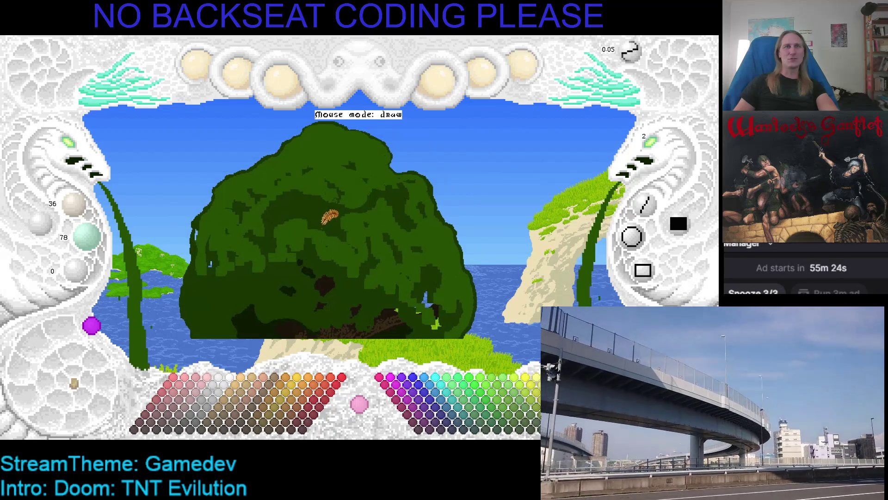
pyautogui.scroll(2, 370, 203)
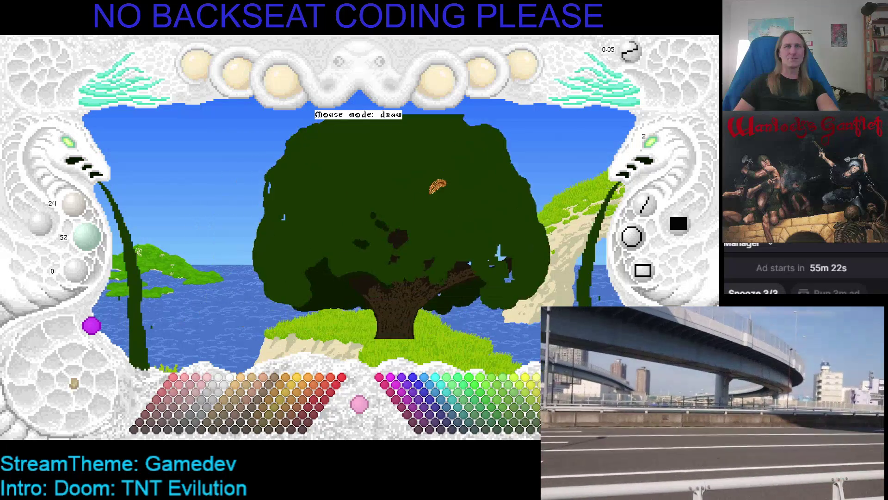
pyautogui.scroll(-2, 362, 223)
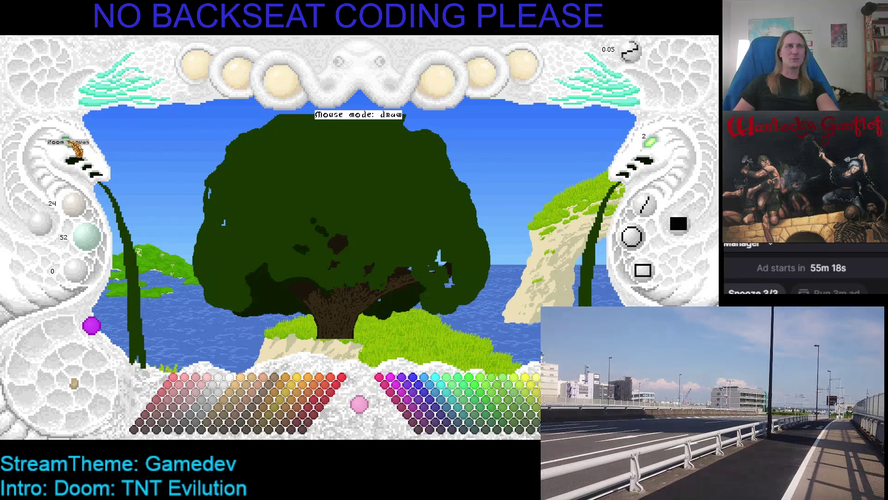
pyautogui.scroll(1, 70, 144)
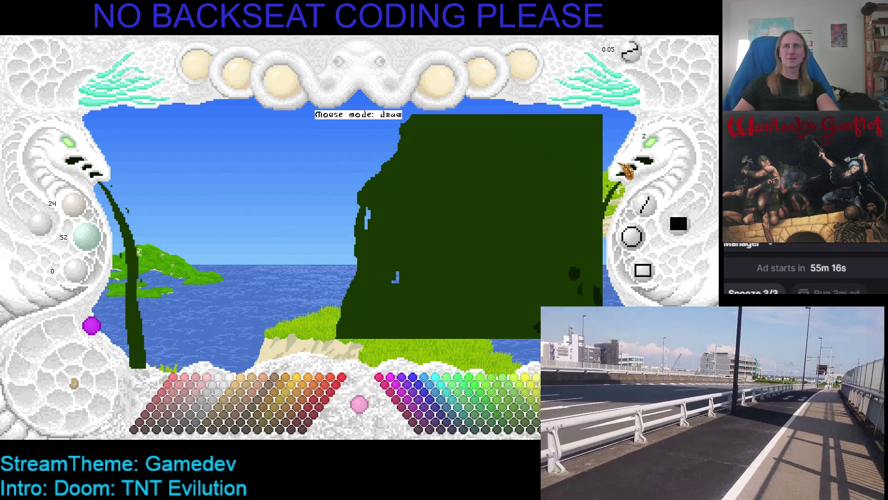
# Fill the light-blue holes in the canopy with dark green and dab darker shadow blobs through the foliage.
pyautogui.moveTo(369, 206)
pyautogui.mouseDown()
pyautogui.moveTo(365, 231)
pyautogui.moveTo(371, 210)
pyautogui.mouseUp()
pyautogui.moveTo(399, 263)
pyautogui.mouseDown()
pyautogui.moveTo(284, 263)
pyautogui.moveTo(347, 276)
pyautogui.moveTo(289, 256)
pyautogui.moveTo(337, 257)
pyautogui.moveTo(406, 184)
pyautogui.moveTo(406, 198)
pyautogui.mouseUp()
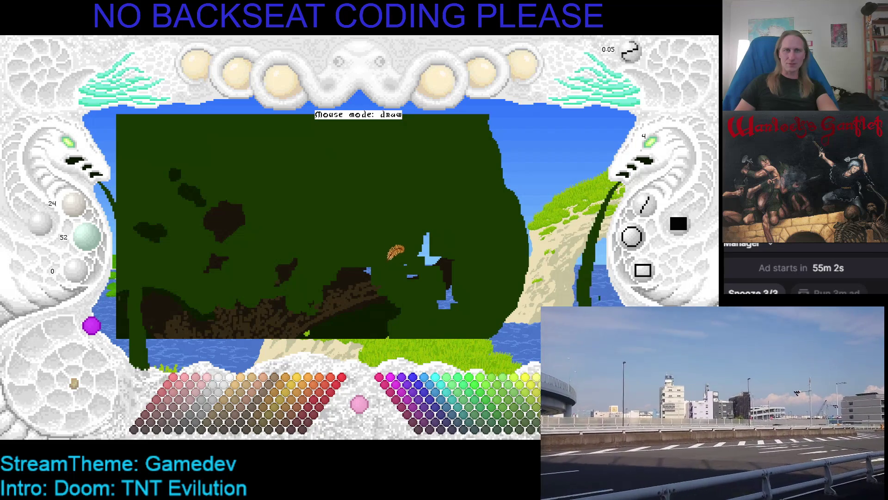
pyautogui.scroll(-3, 395, 252)
pyautogui.moveTo(425, 175)
pyautogui.mouseDown()
pyautogui.moveTo(432, 200)
pyautogui.moveTo(448, 213)
pyautogui.moveTo(449, 240)
pyautogui.mouseUp()
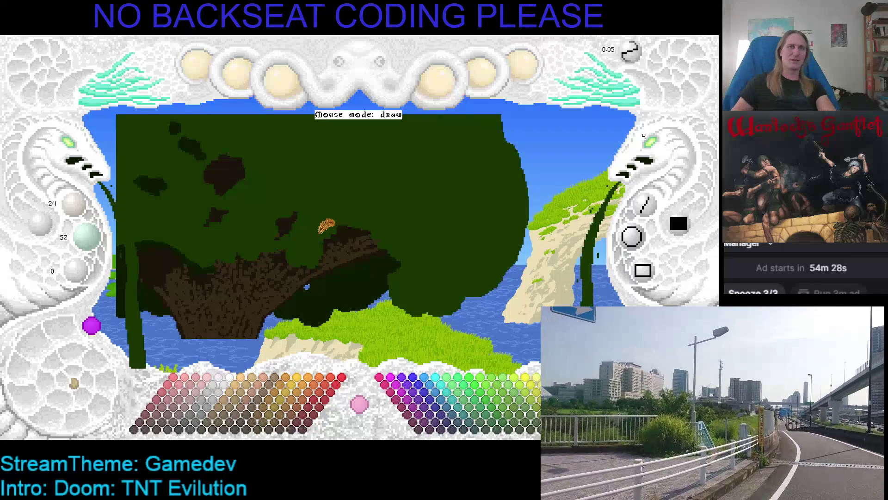
pyautogui.press('Left')
pyautogui.press('Up')
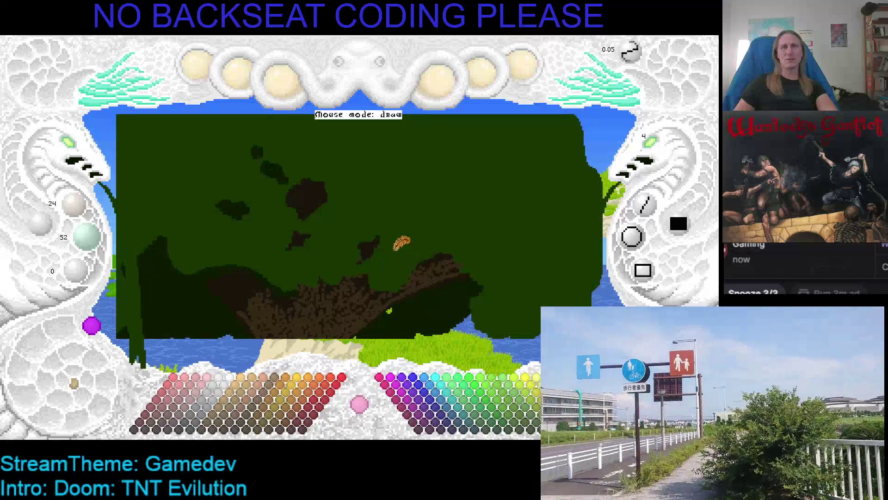
# Pan up to the treetop and save the painting with Ctrl+S.
pyautogui.scroll(-3, 407, 247)
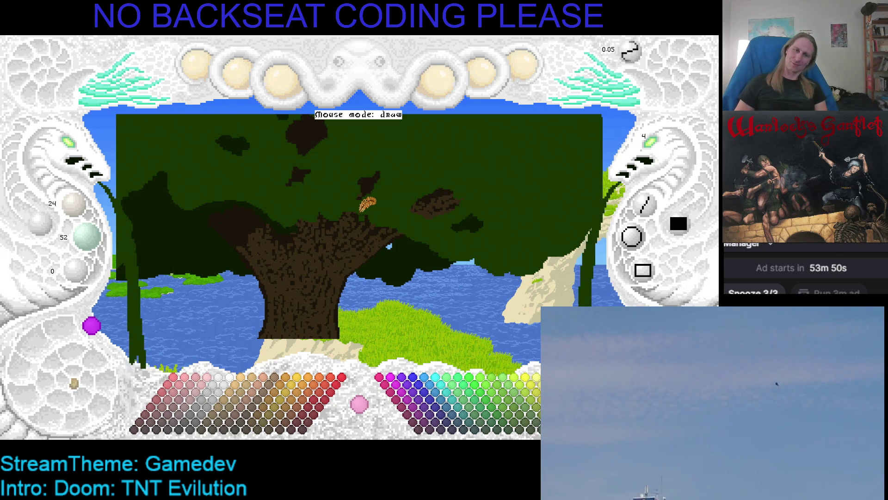
pyautogui.moveTo(368, 203)
pyautogui.mouseDown()
pyautogui.moveTo(392, 274)
pyautogui.moveTo(359, 214)
pyautogui.mouseUp()
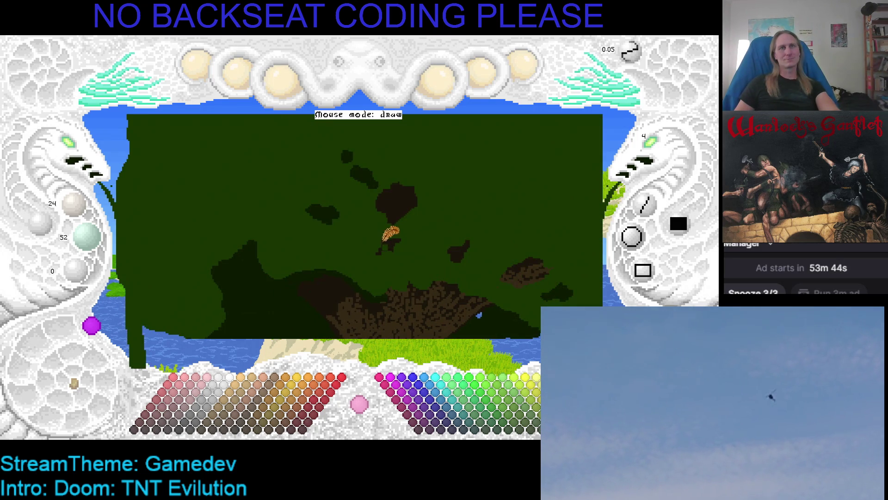
pyautogui.hotkey('ctrl', 's')
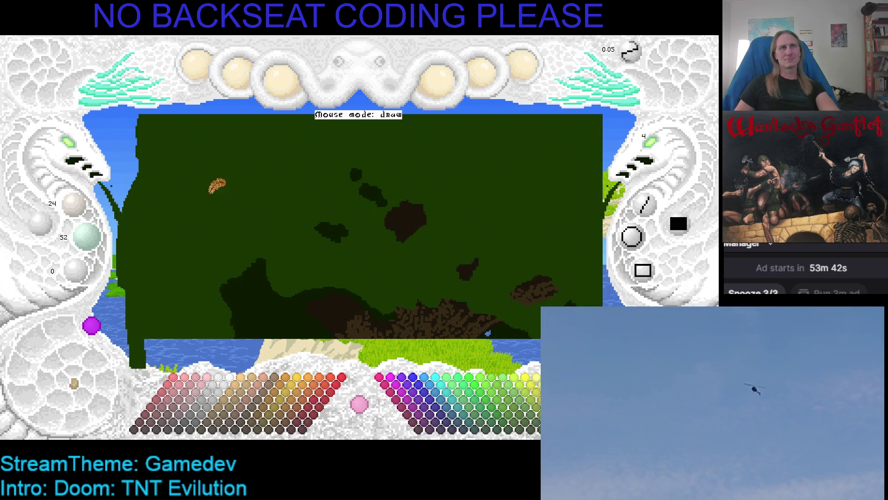
# Zoom out to check the whole seaside scene, then dab a dark-green patch into the canopy's right side.
pyautogui.click(71, 144)
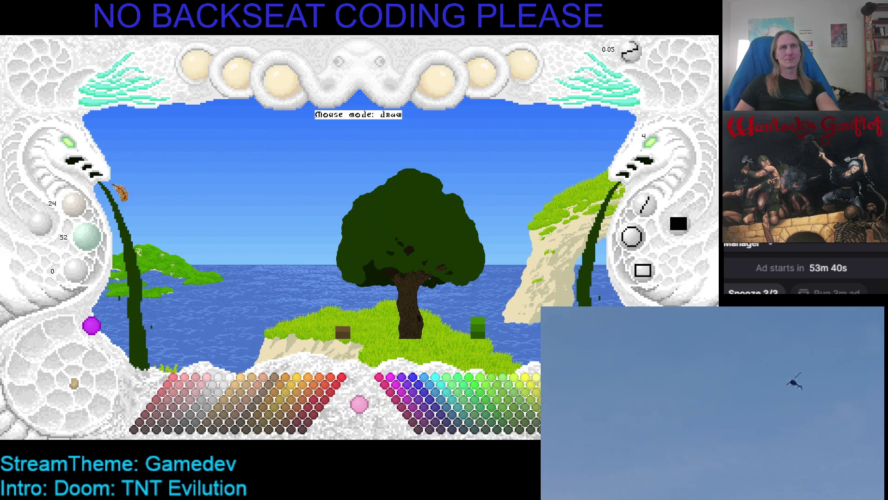
pyautogui.click(70, 145)
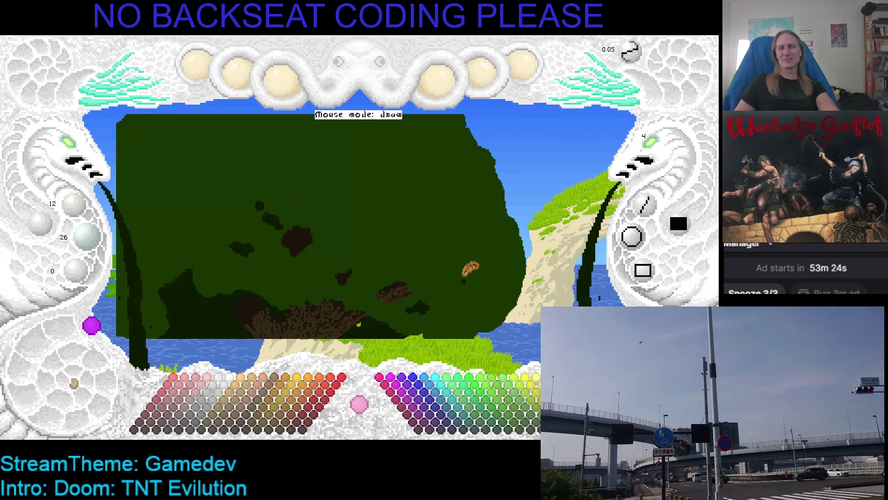
pyautogui.click(477, 267)
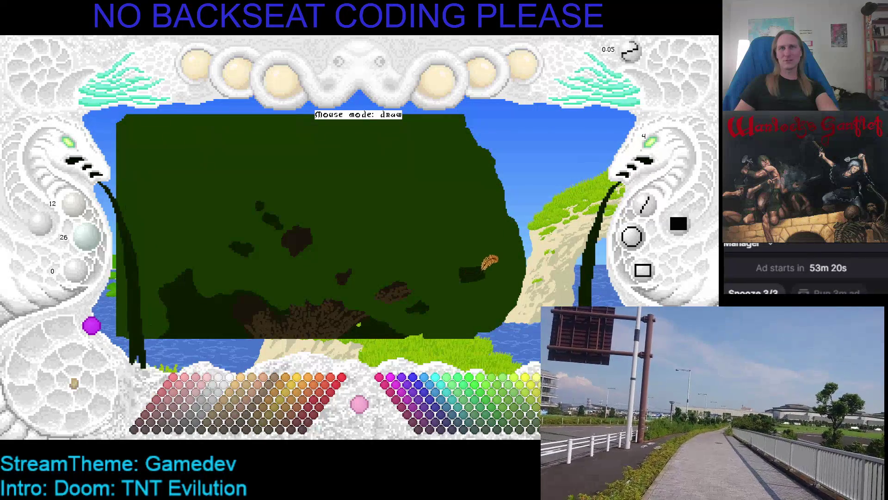
pyautogui.click(458, 274)
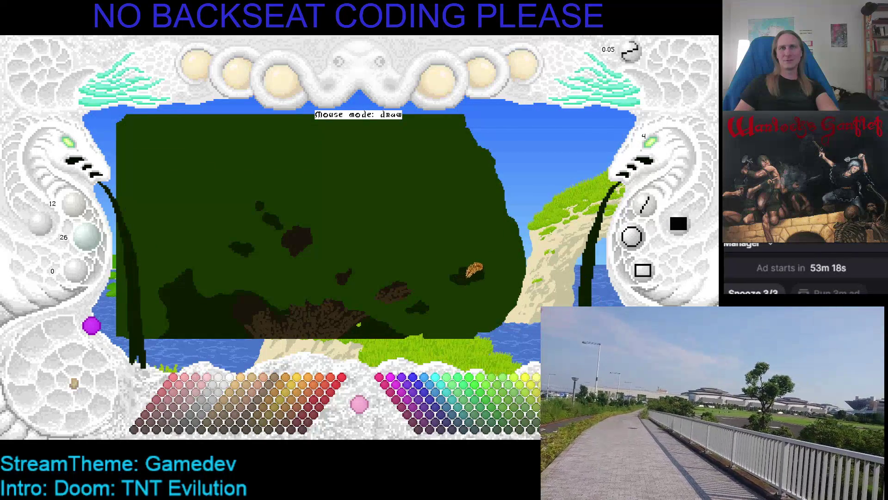
pyautogui.moveTo(468, 264); pyautogui.dragTo(474, 242)
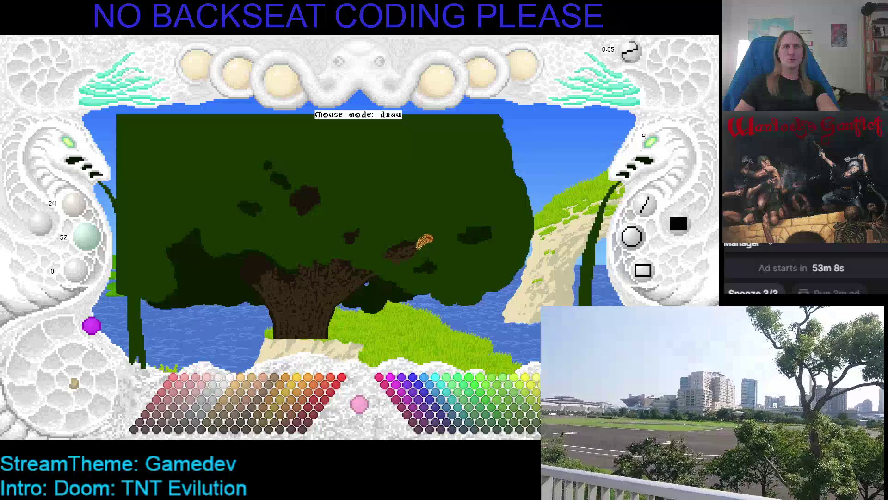
pyautogui.moveTo(411, 204); pyautogui.dragTo(439, 260)
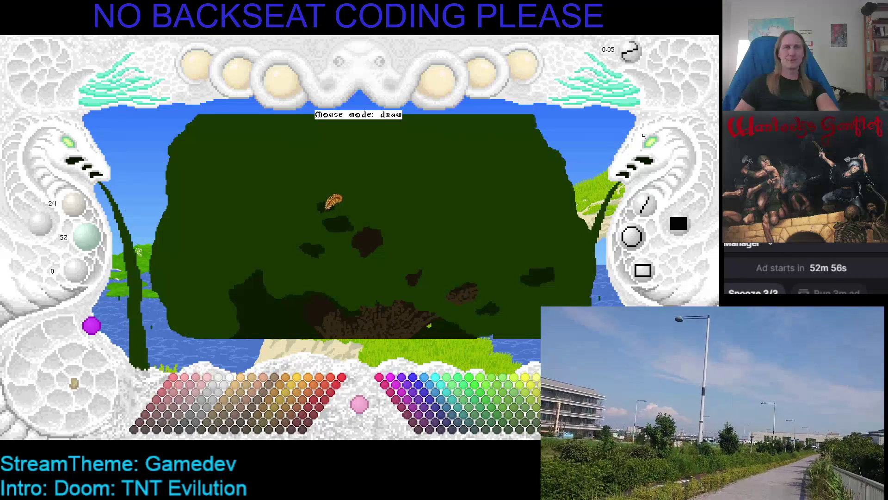
pyautogui.press('Left')
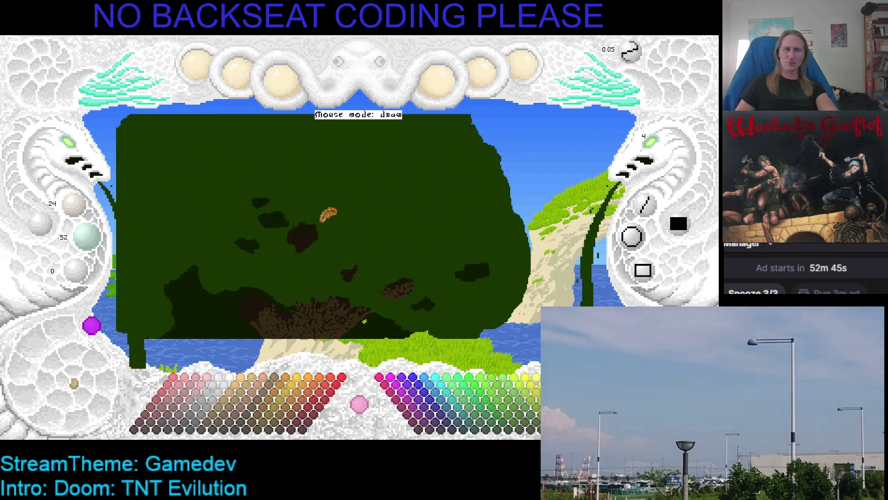
pyautogui.moveTo(348, 215); pyautogui.dragTo(453, 188)
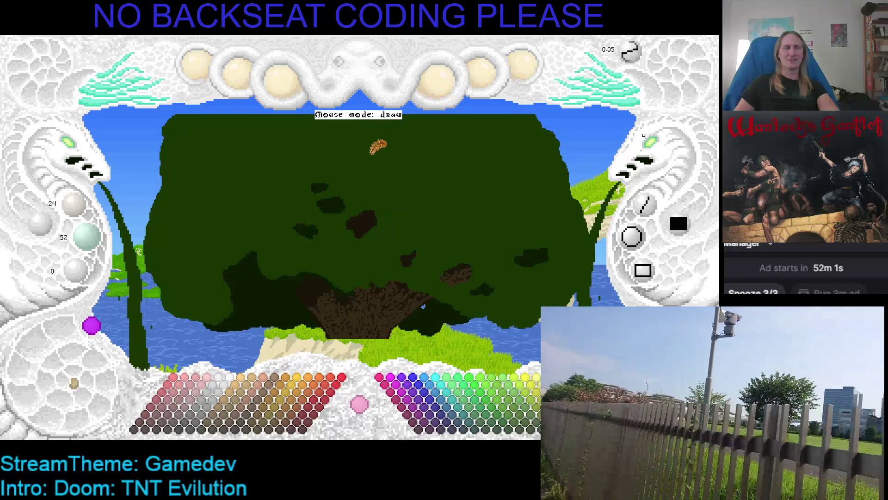
# Save the reshaped tree painting with Ctrl+S.
pyautogui.hotkey('ctrl', 's')
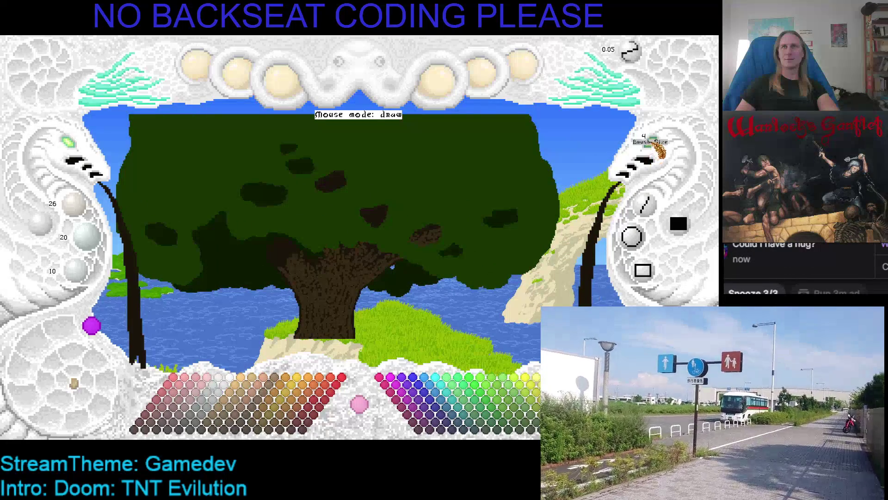
# Shrink the brush to size 2 and zoom in close on the tree canopy.
pyautogui.scroll(-2, 644, 162)
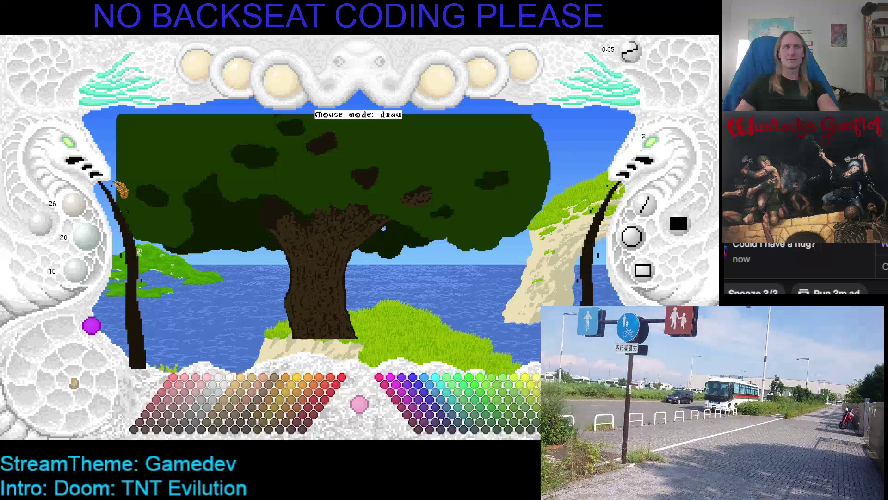
pyautogui.scroll(3, 75, 149)
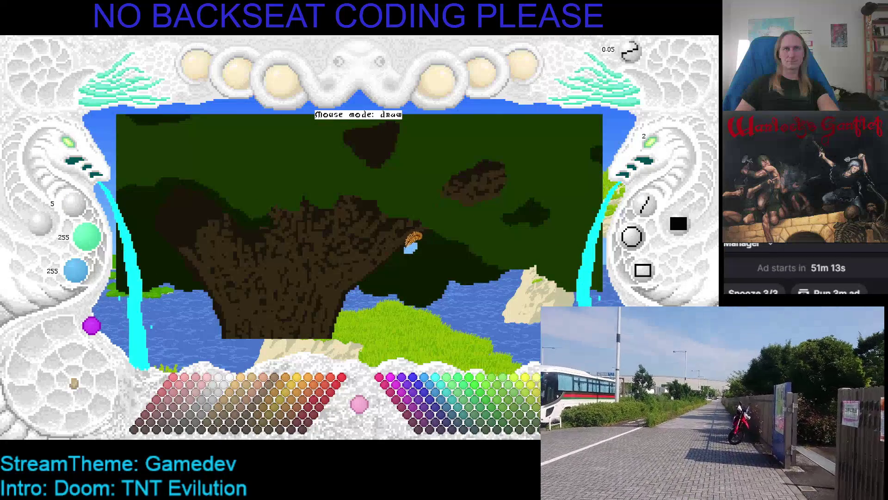
# Paint a small light-blue sky gap into the tree canopy and save the painting.
pyautogui.press('Left')
pyautogui.press('Left')
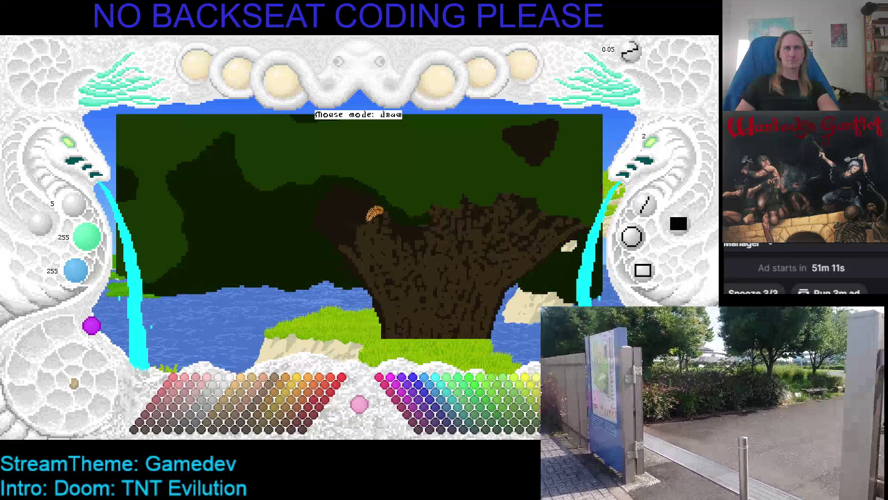
pyautogui.moveTo(282, 207)
pyautogui.mouseDown()
pyautogui.moveTo(305, 215)
pyautogui.moveTo(285, 200)
pyautogui.moveTo(306, 217)
pyautogui.moveTo(289, 216)
pyautogui.moveTo(310, 222)
pyautogui.mouseUp()
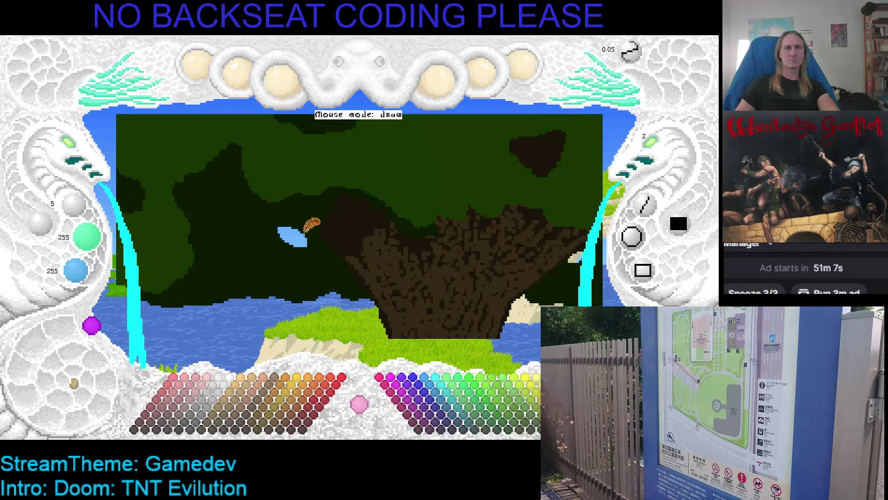
pyautogui.hotkey('ctrl', 's')
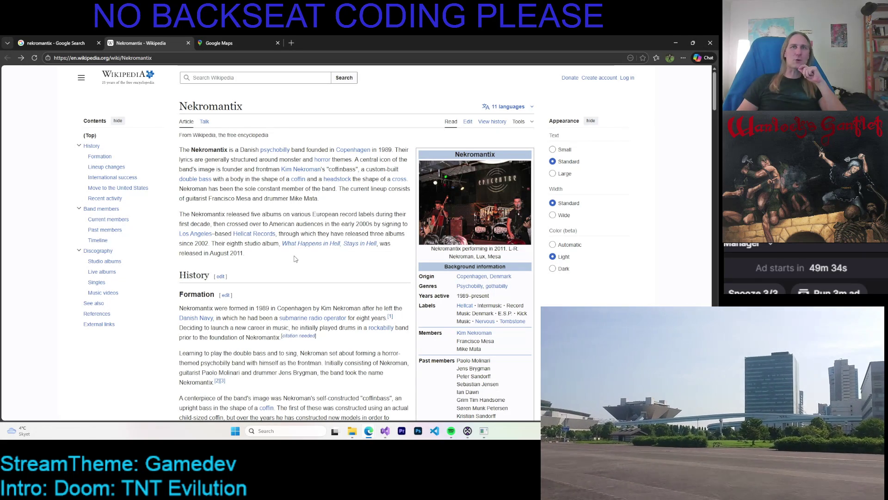
pyautogui.click(436, 211)
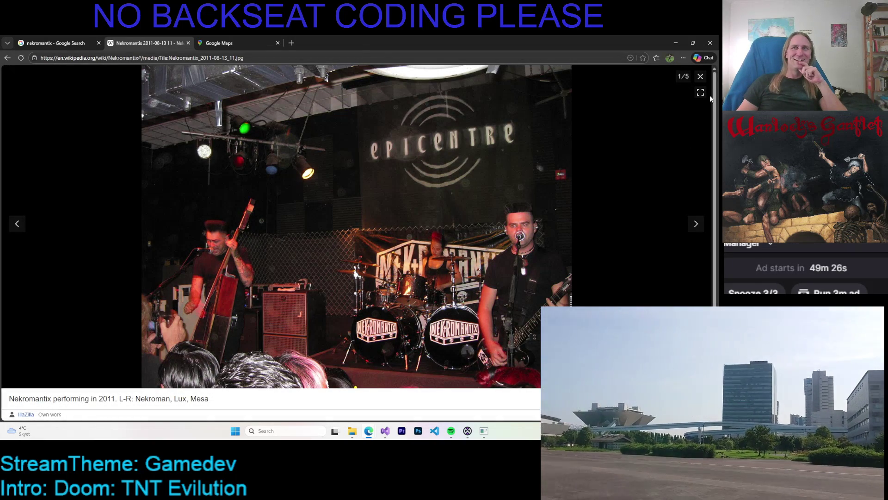
pyautogui.click(701, 76)
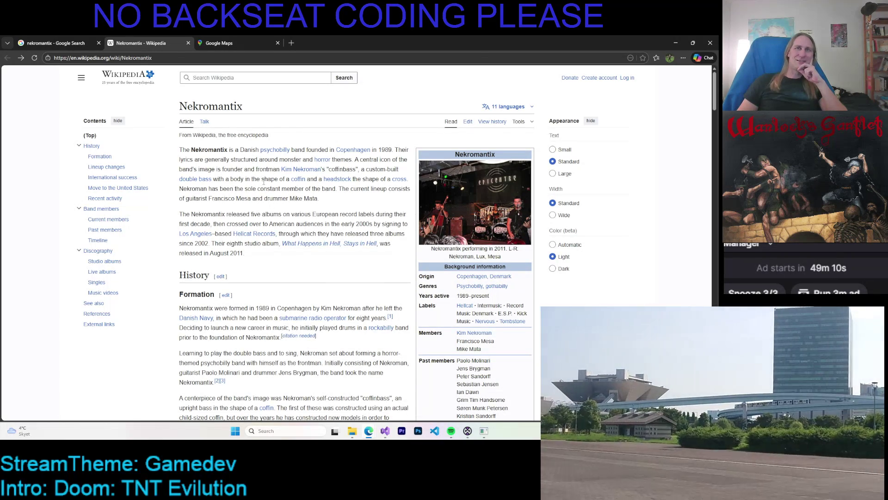
pyautogui.scroll(-10, 314, 194)
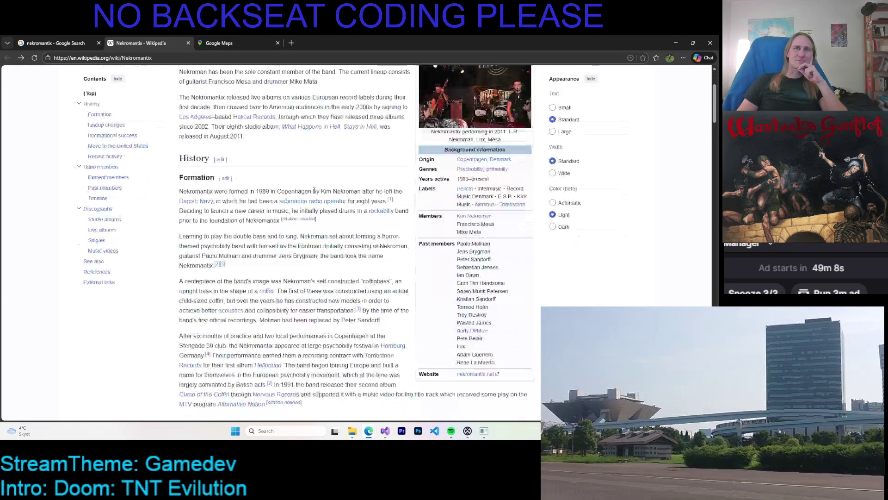
# View the Nekromantix Satanic Stomp 2008 photo enlarged, then switch back to the pixel-art painting.
pyautogui.scroll(-10, 314, 193)
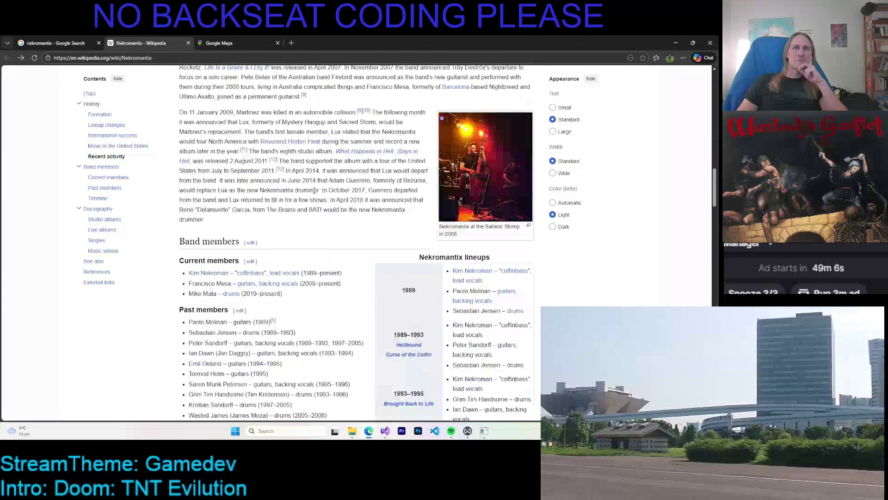
pyautogui.click(453, 231)
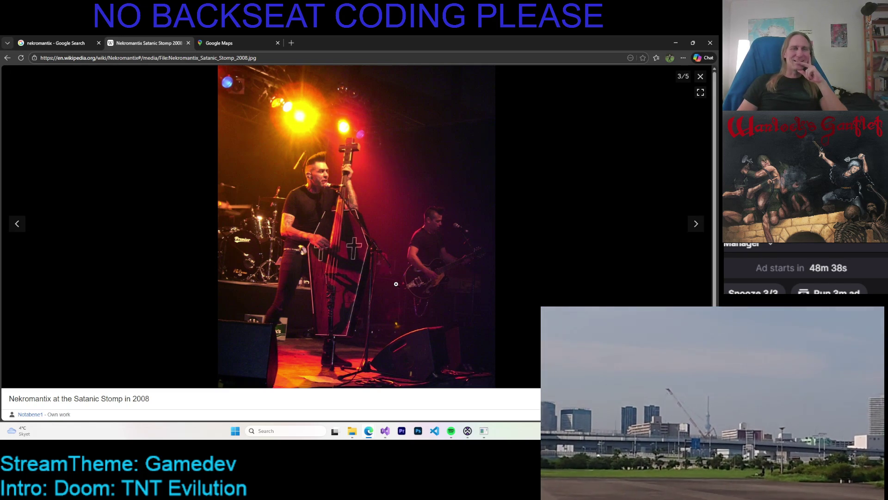
pyautogui.hotkey('alt', 'Tab')
pyautogui.scroll(-3, 427, 237)
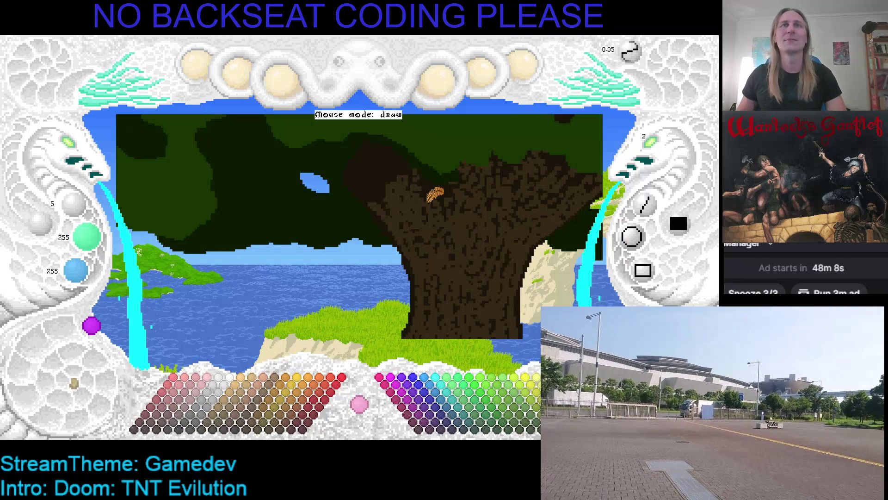
# Pick the tree's dark brown as the paint colour and raise the brush size.
pyautogui.rightClick(401, 156)
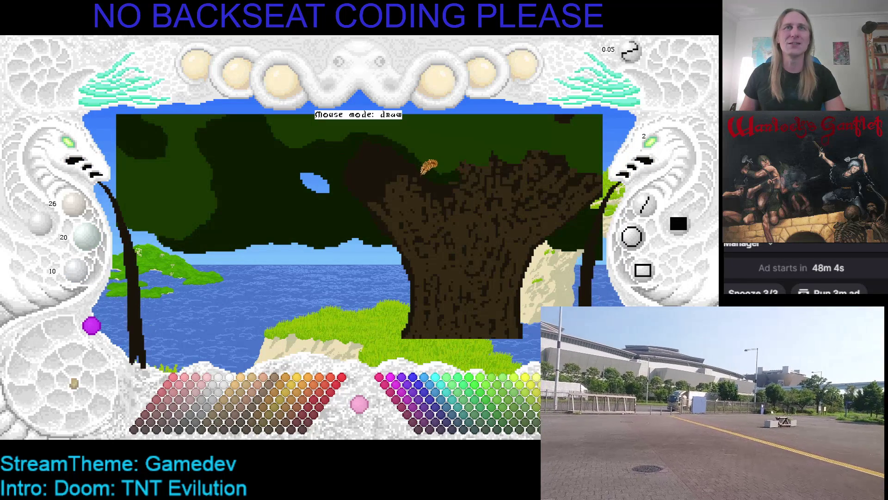
pyautogui.scroll(1, 428, 167)
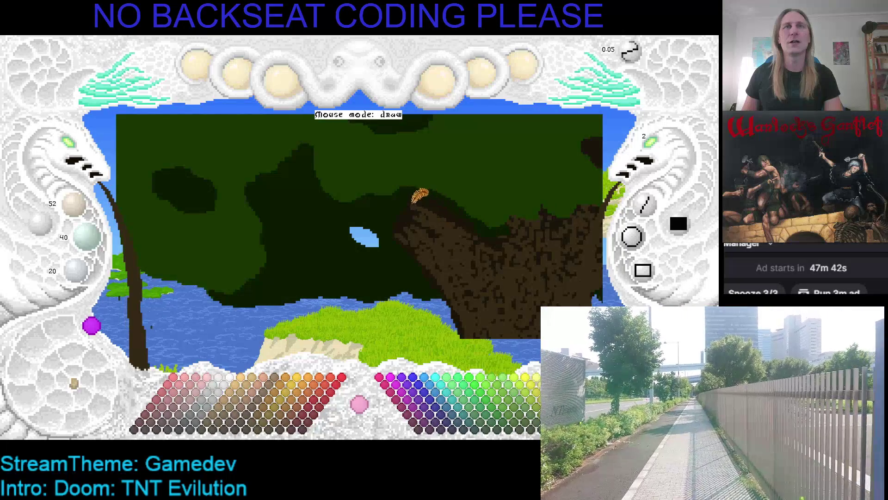
# Pan to the painting's right side, save it, and hide the editor window.
pyautogui.moveTo(435, 227); pyautogui.dragTo(377, 222)
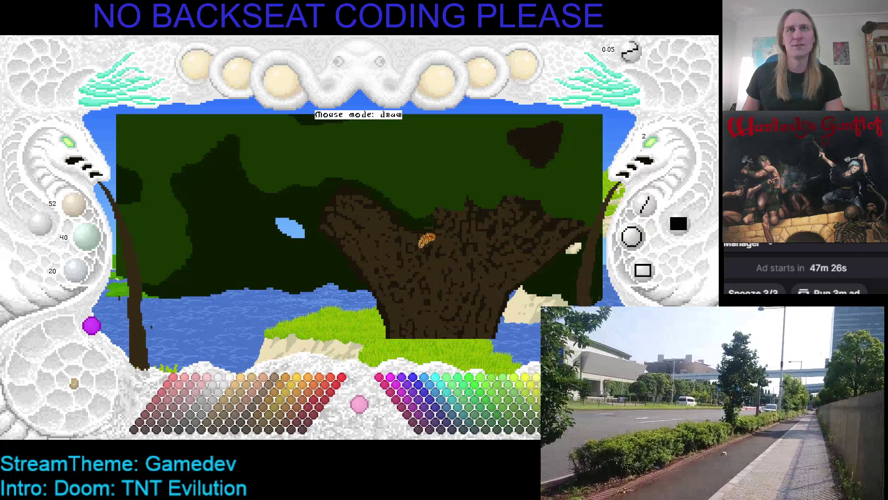
pyautogui.hotkey('ctrl', 's')
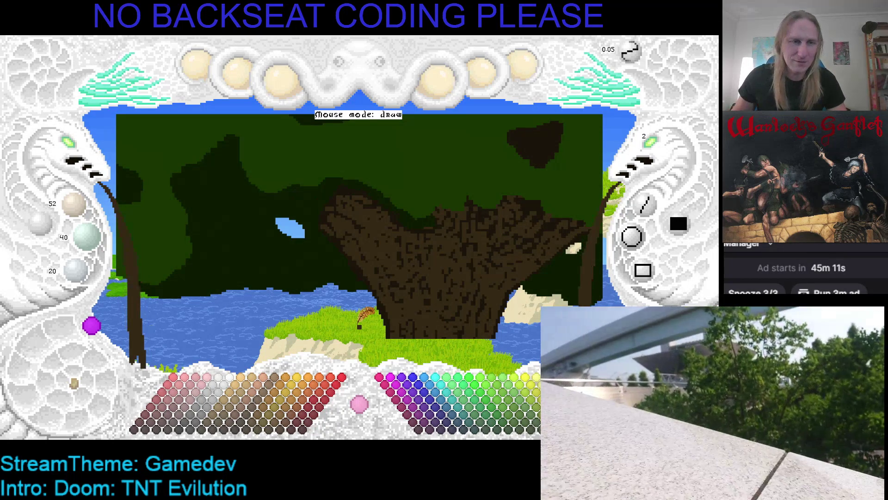
pyautogui.press('Escape')
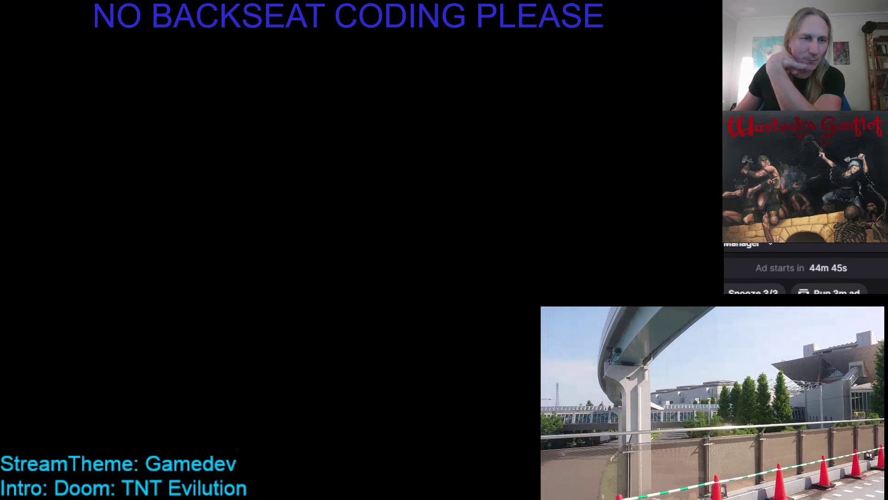
# Switch to the browser showing the Jerry Williams (singer) Wikipedia article.
pyautogui.hotkey('alt', 'Tab')
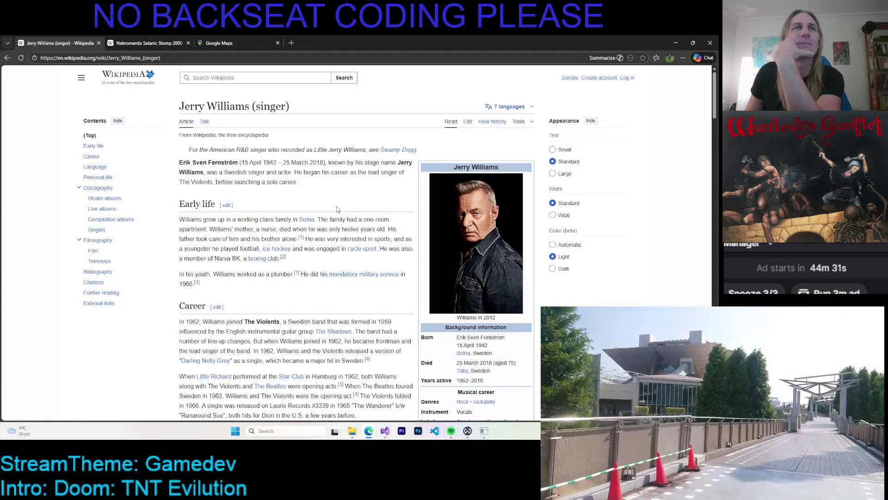
# Scroll through the singer's article, then minimize the browser to reveal the seaside painting.
pyautogui.scroll(-2, 337, 210)
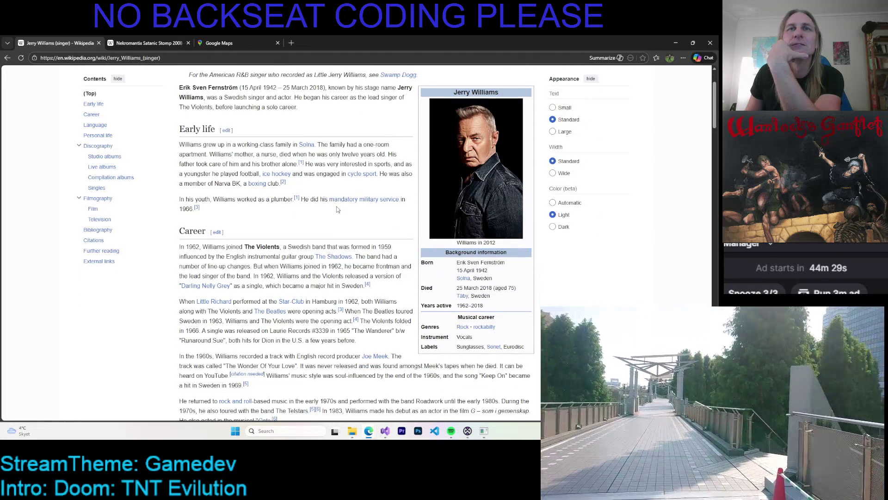
pyautogui.scroll(3, 336, 209)
pyautogui.scroll(-1, 336, 206)
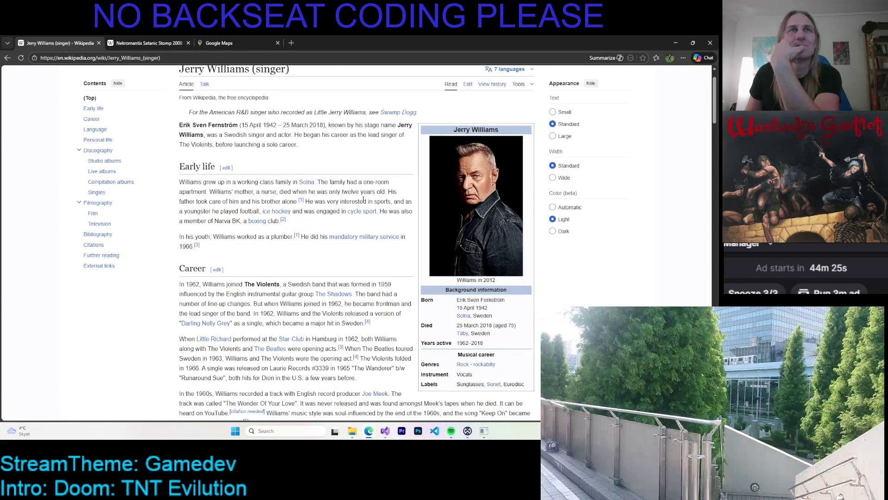
pyautogui.scroll(-1, 306, 168)
pyautogui.scroll(-2, 307, 168)
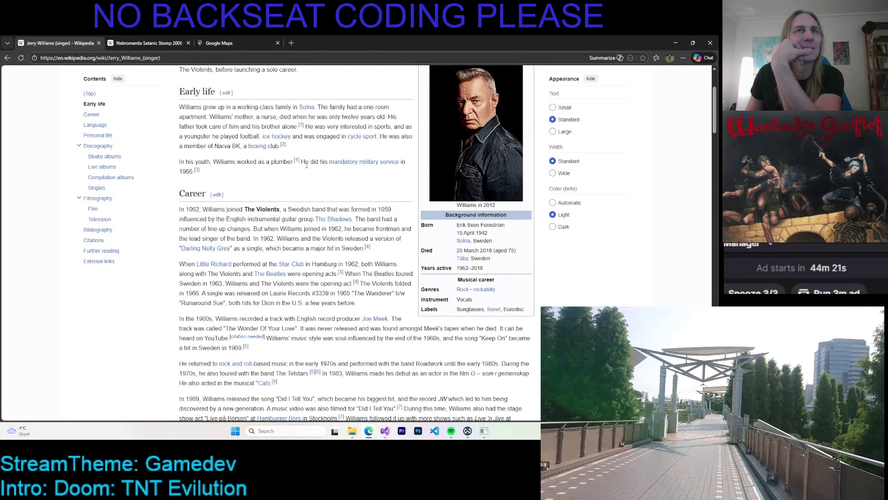
pyautogui.scroll(-2, 306, 165)
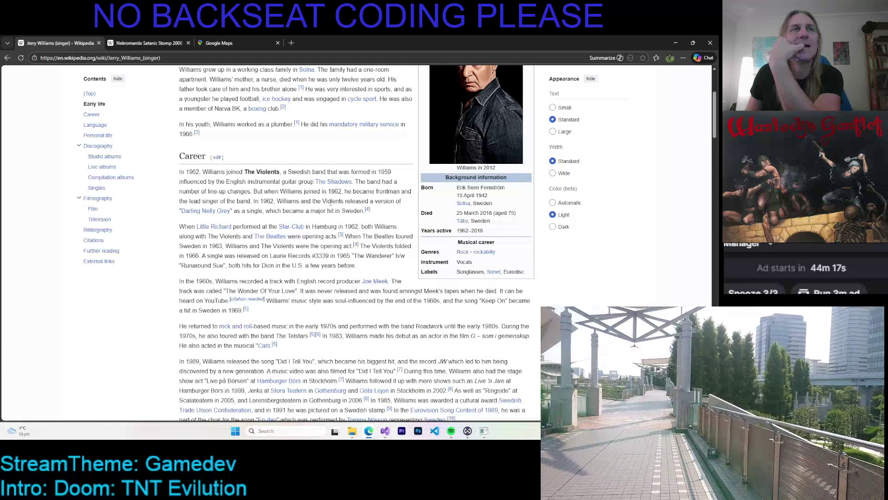
pyautogui.scroll(-1, 321, 211)
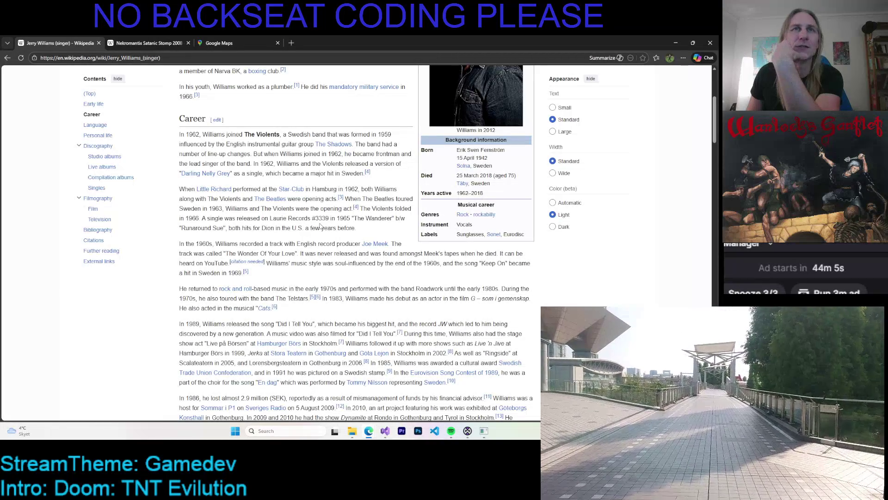
pyautogui.scroll(-1, 314, 215)
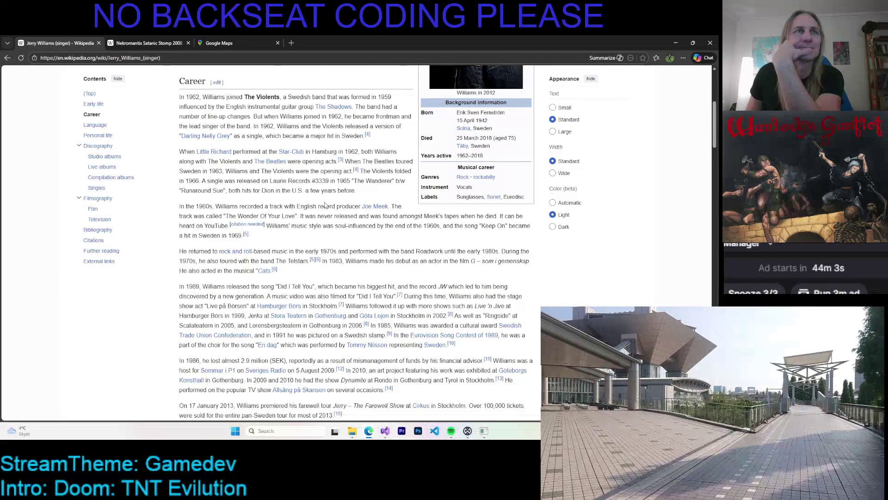
pyautogui.scroll(-1, 325, 205)
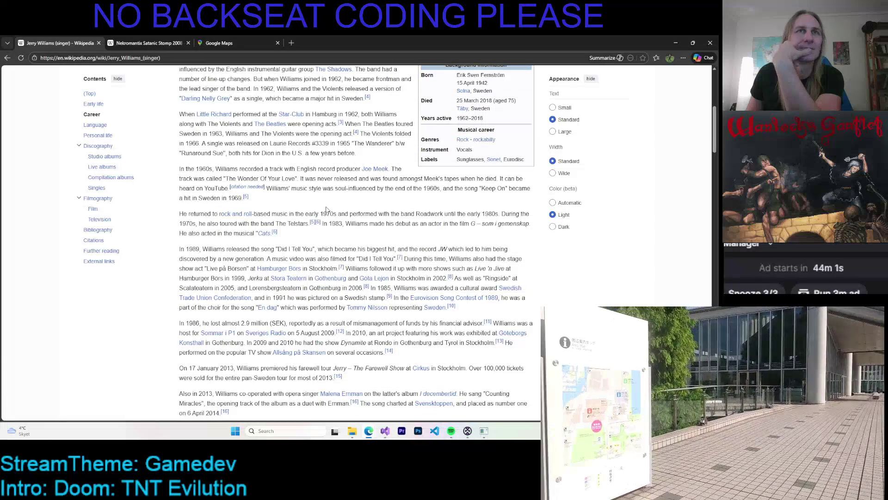
pyautogui.scroll(1, 334, 211)
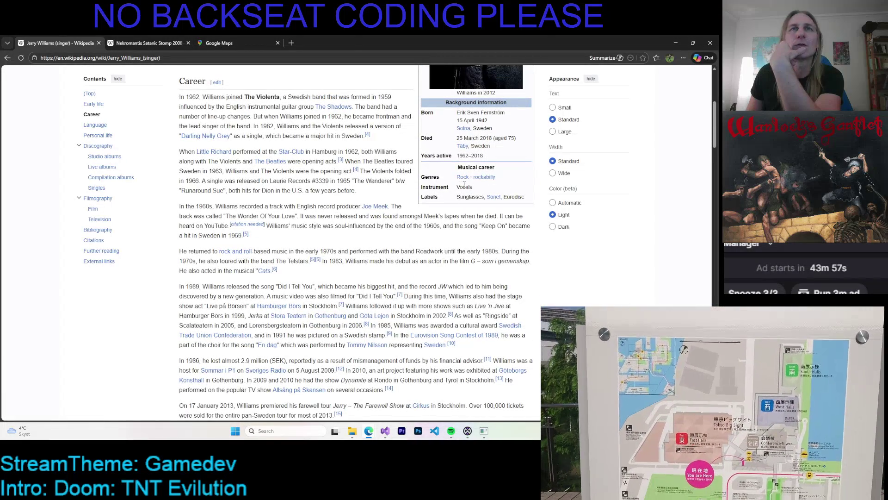
pyautogui.click(676, 43)
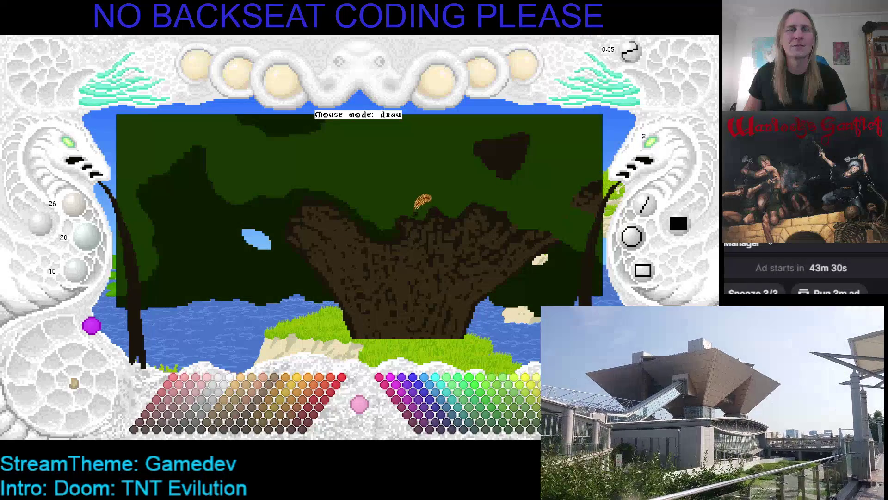
# Save the painting and zoom the canvas out with the Zoom Canvas knob.
pyautogui.hotkey('ctrl', 's')
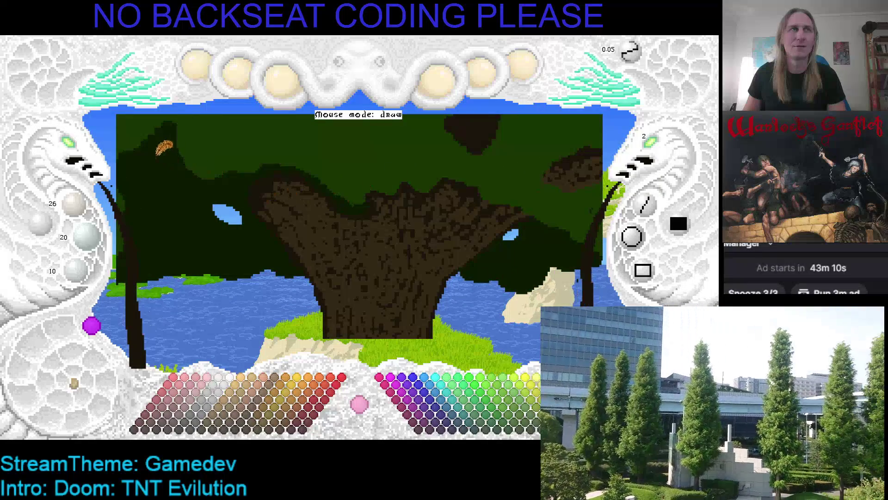
pyautogui.click(74, 152)
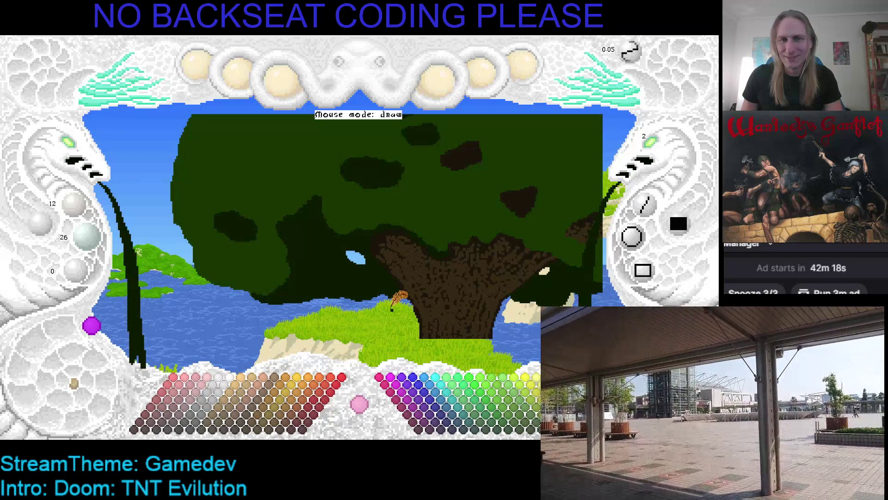
# Zoom and pan the canvas view up over the tree canopy.
pyautogui.scroll(1, 371, 188)
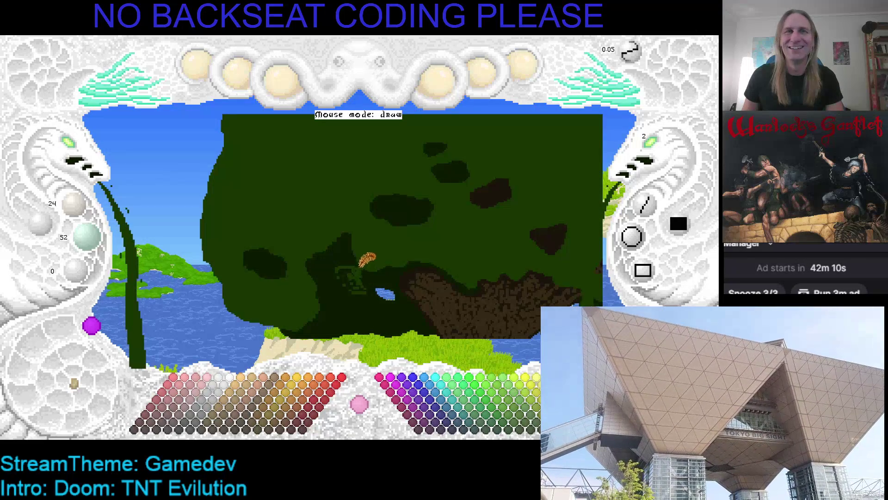
pyautogui.moveTo(364, 258); pyautogui.dragTo(363, 220)
pyautogui.scroll(2, 654, 155)
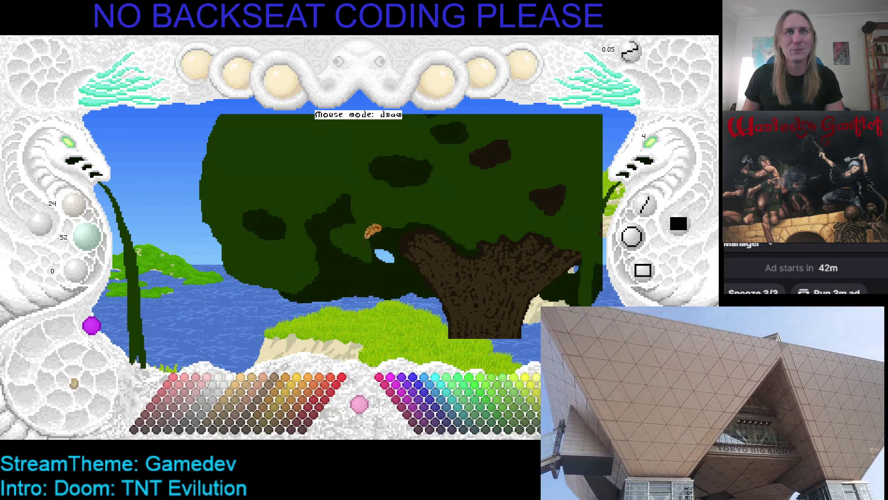
pyautogui.scroll(-1, 382, 234)
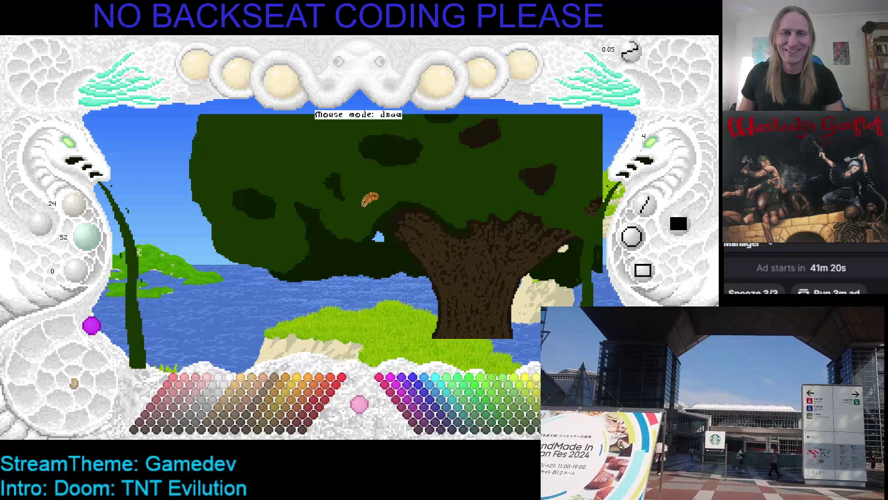
pyautogui.scroll(1, 372, 200)
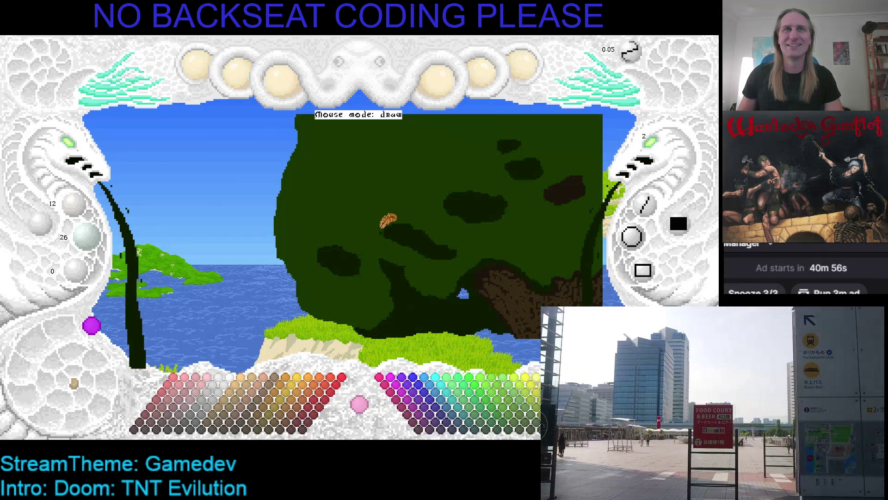
pyautogui.hscroll(1, 277, 180)
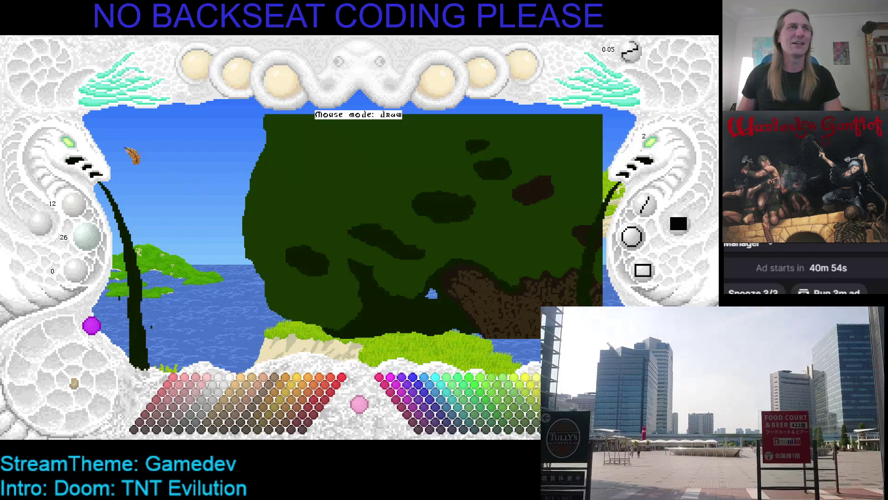
# Zoom out with the Zoom Canvas knob until the whole tree, sea and right cliff show.
pyautogui.click(68, 142)
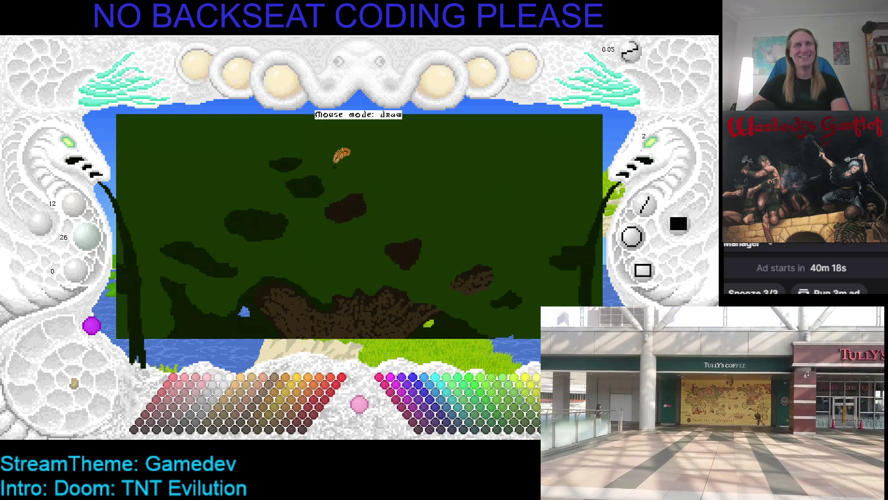
pyautogui.scroll(-3, 367, 190)
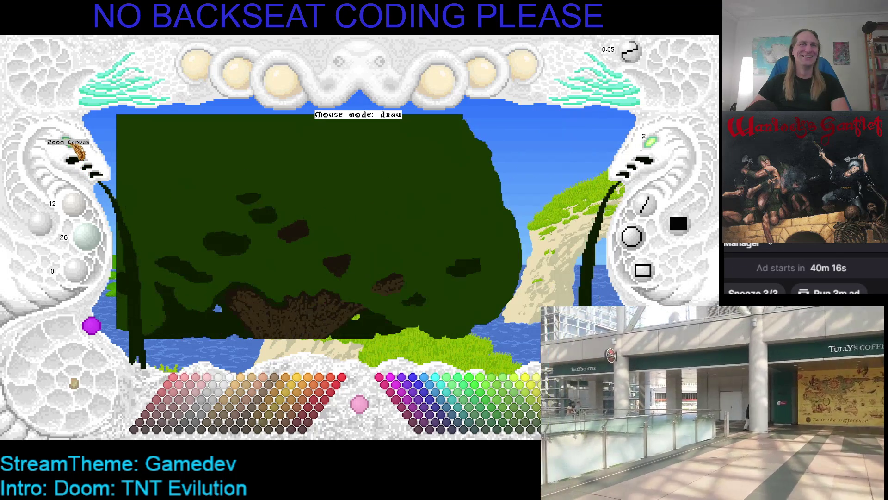
pyautogui.click(75, 146)
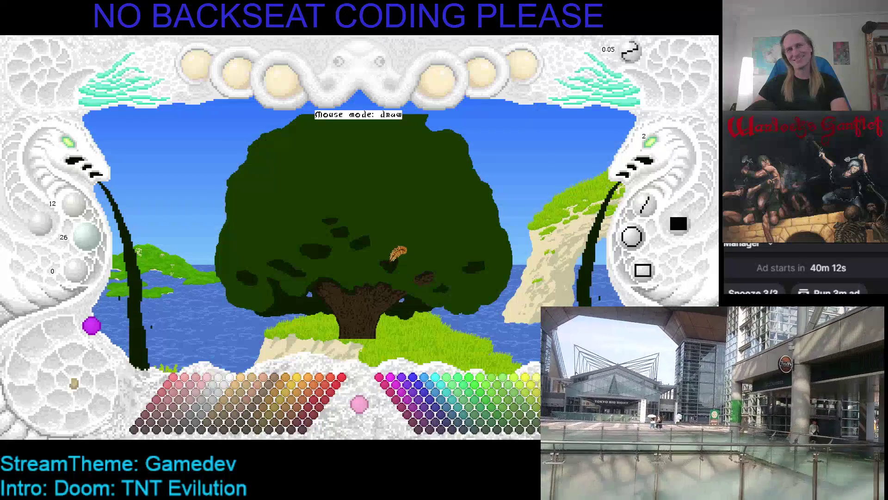
# Set the brush size to 3 and shift the canvas view back onto the tree.
pyautogui.scroll(1, 396, 262)
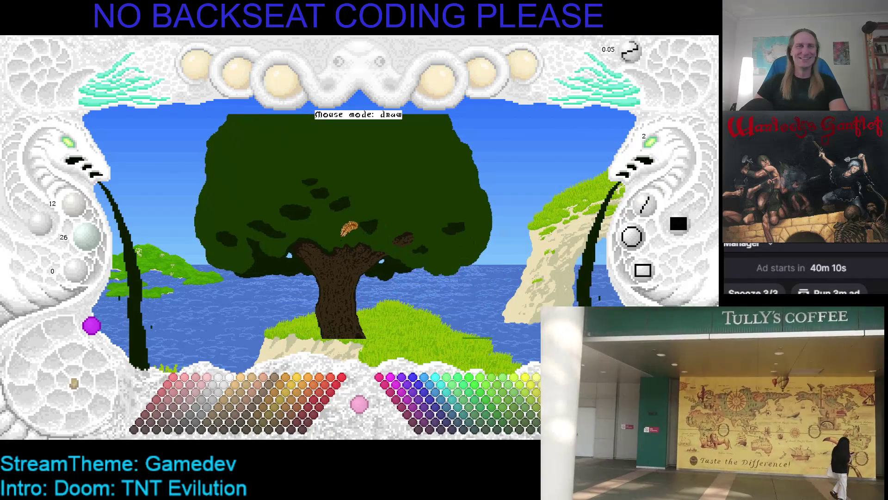
pyautogui.click(659, 148)
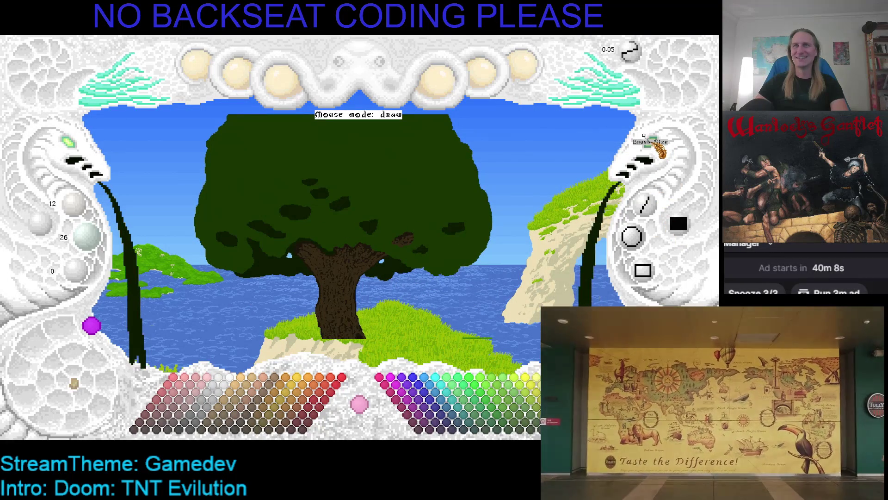
pyautogui.press('Up')
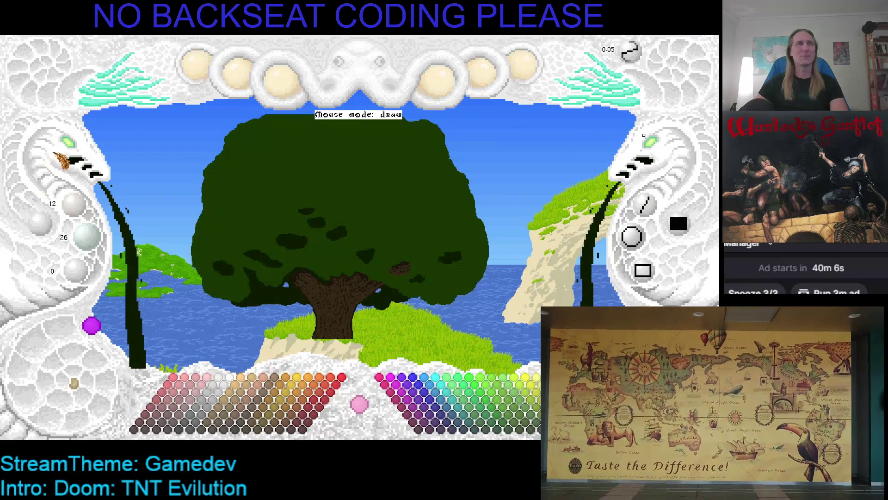
pyautogui.scroll(-3, 70, 159)
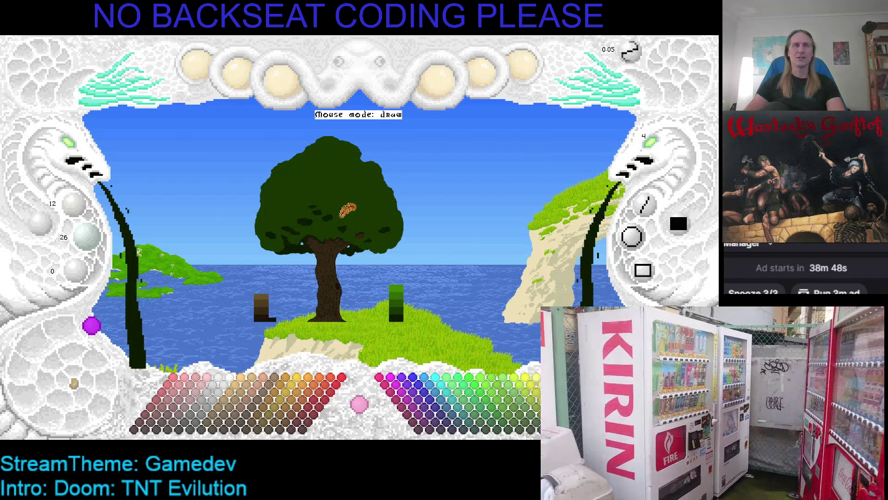
pyautogui.click(78, 152)
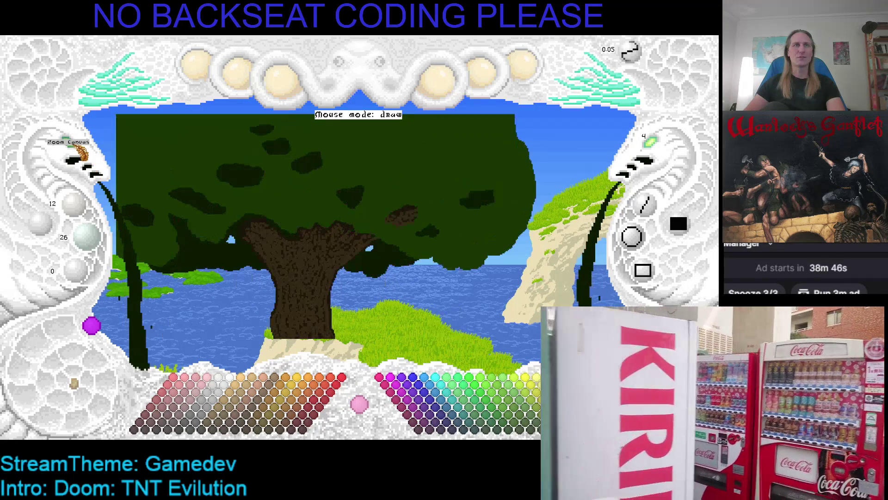
# Paint dark strokes and hanging vines under the canopy's left side, filling sky gaps with foliage.
pyautogui.click(77, 153)
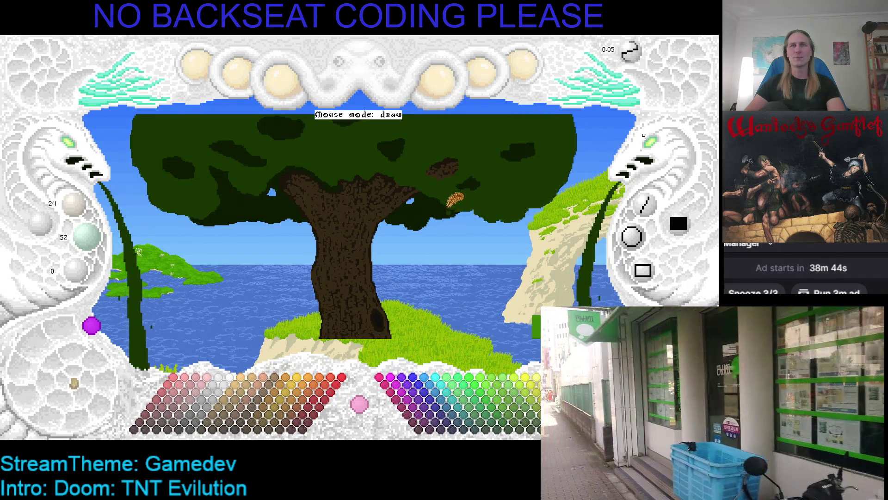
pyautogui.scroll(-1, 448, 207)
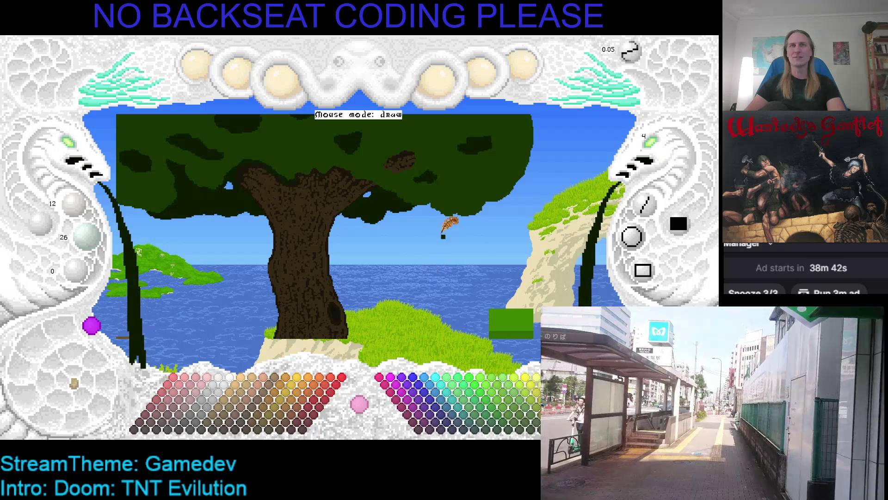
pyautogui.moveTo(456, 218)
pyautogui.mouseDown()
pyautogui.moveTo(496, 208)
pyautogui.moveTo(498, 233)
pyautogui.moveTo(477, 250)
pyautogui.moveTo(451, 241)
pyautogui.moveTo(444, 223)
pyautogui.moveTo(391, 230)
pyautogui.moveTo(364, 217)
pyautogui.mouseUp()
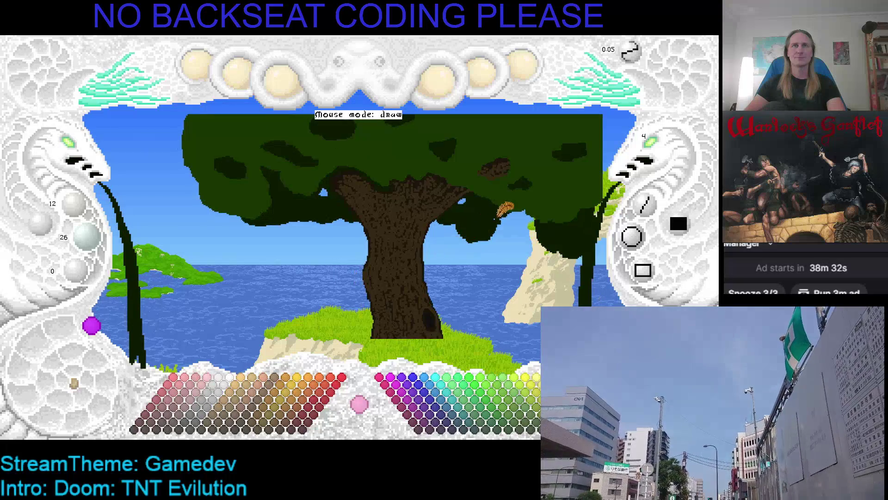
pyautogui.moveTo(209, 198)
pyautogui.mouseDown()
pyautogui.moveTo(211, 216)
pyautogui.moveTo(262, 238)
pyautogui.mouseUp()
pyautogui.moveTo(198, 184)
pyautogui.mouseDown()
pyautogui.moveTo(191, 195)
pyautogui.moveTo(204, 229)
pyautogui.moveTo(251, 243)
pyautogui.moveTo(263, 223)
pyautogui.moveTo(290, 219)
pyautogui.moveTo(268, 224)
pyautogui.mouseUp()
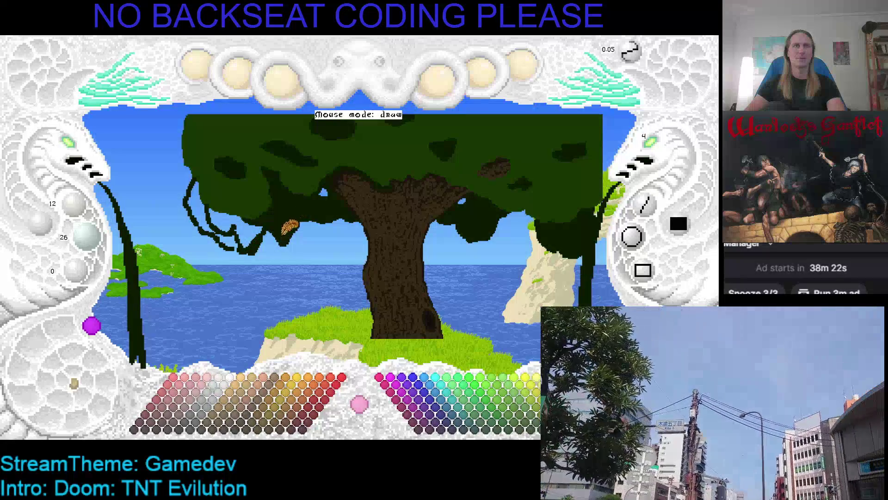
pyautogui.moveTo(239, 232); pyautogui.dragTo(206, 204)
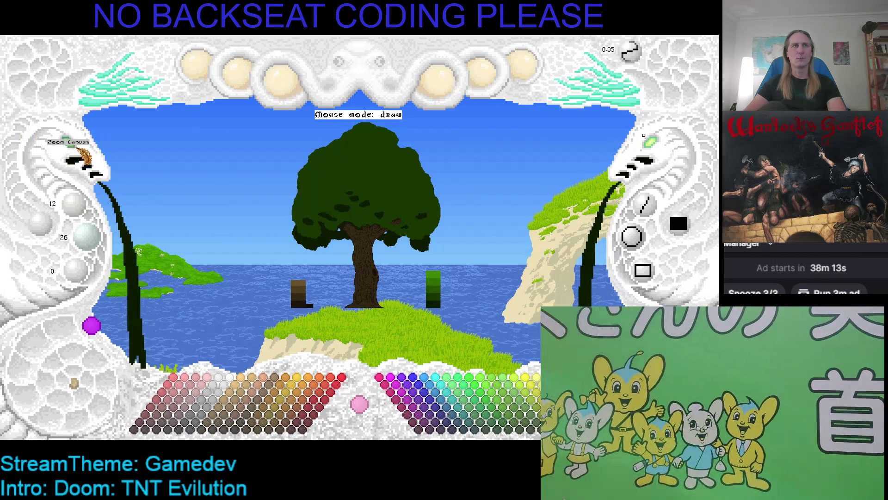
# Zoom in closer and sample the dark canopy green as the drawing colour.
pyautogui.click(80, 160)
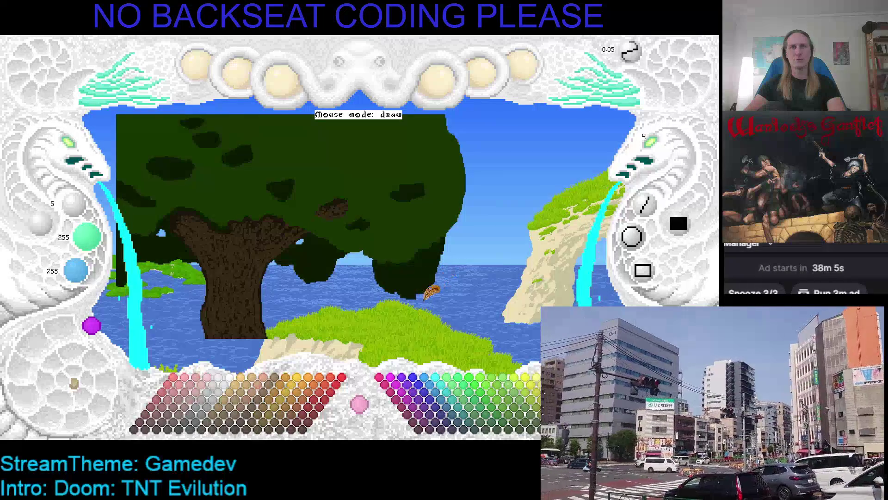
pyautogui.scroll(-2, 428, 259)
pyautogui.rightClick(412, 250)
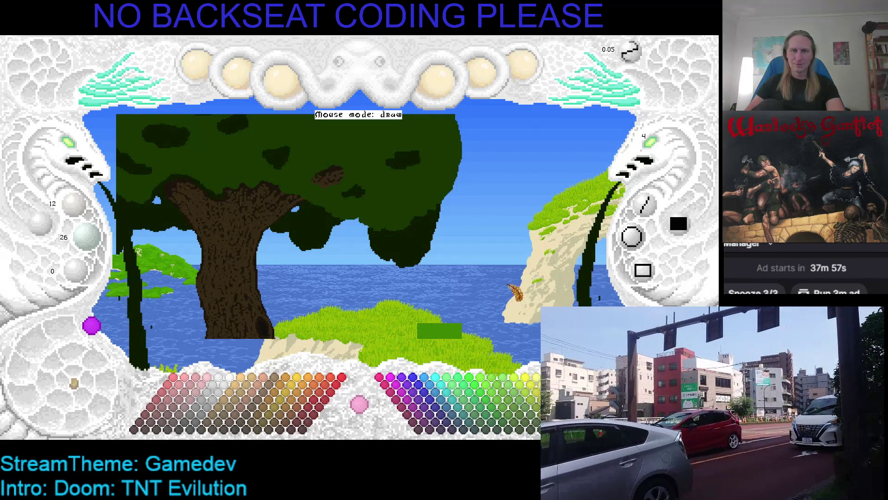
# Pick up the dark tree green as the drawing colour and save the painting.
pyautogui.scroll(1, 417, 234)
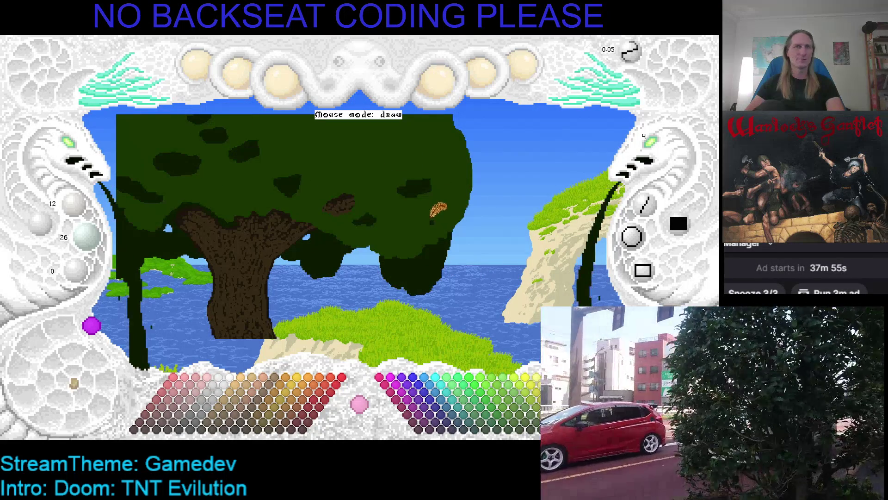
pyautogui.scroll(-1, 391, 249)
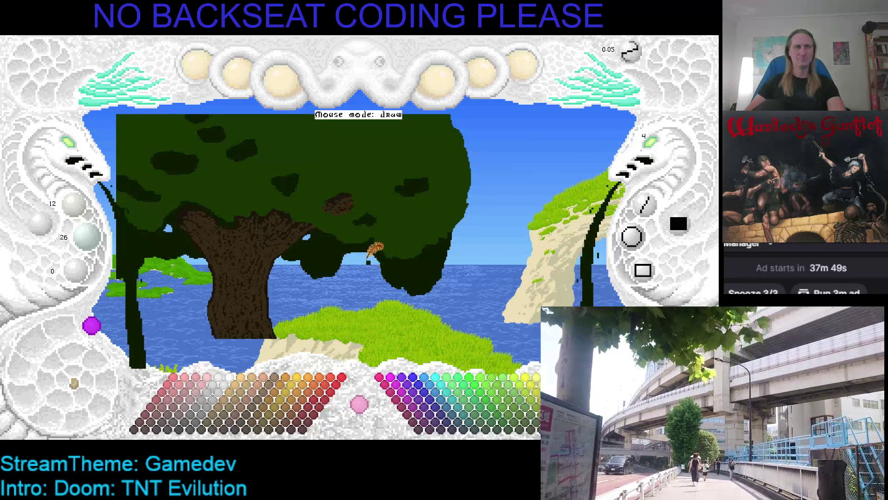
pyautogui.scroll(2, 375, 246)
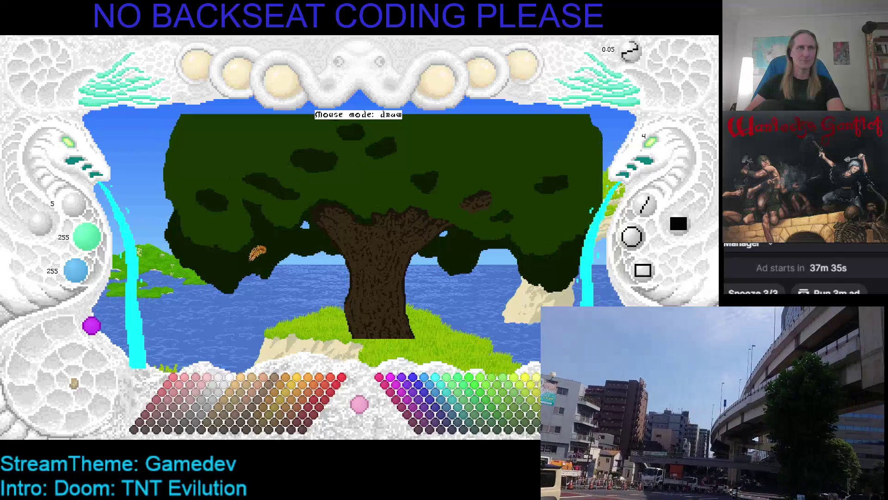
pyautogui.rightClick(257, 253)
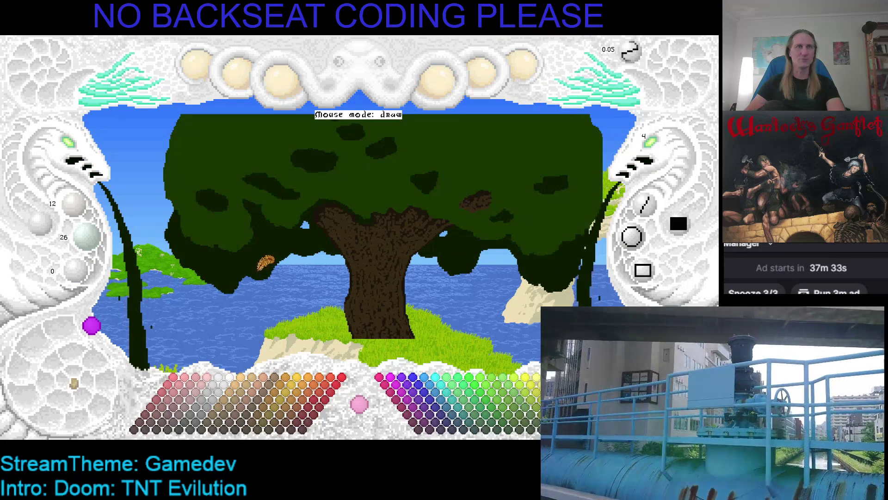
pyautogui.hotkey('ctrl', 's')
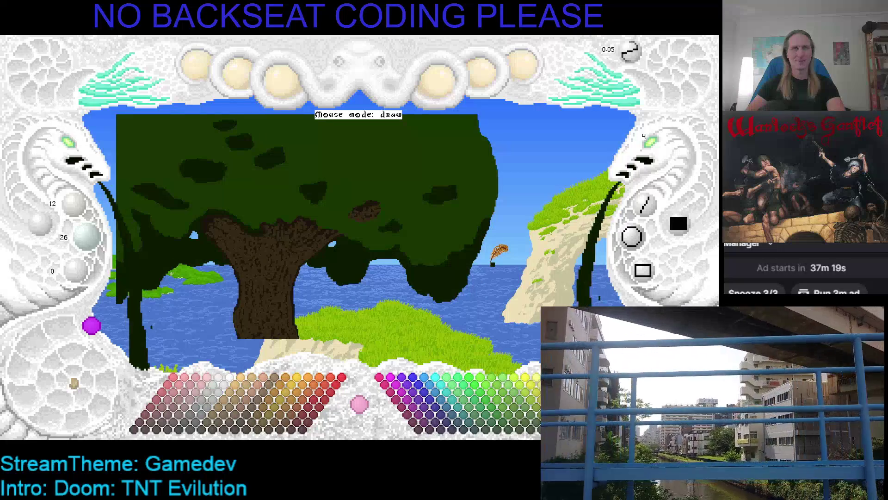
# Pan to the tree's right edge and paint a dark stroke there.
pyautogui.scroll(1, 472, 242)
pyautogui.scroll(1, 440, 257)
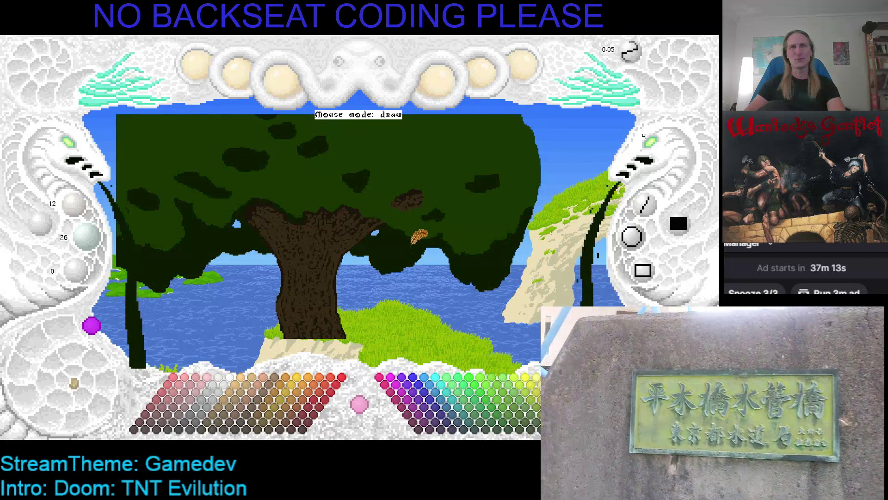
pyautogui.scroll(1, 407, 248)
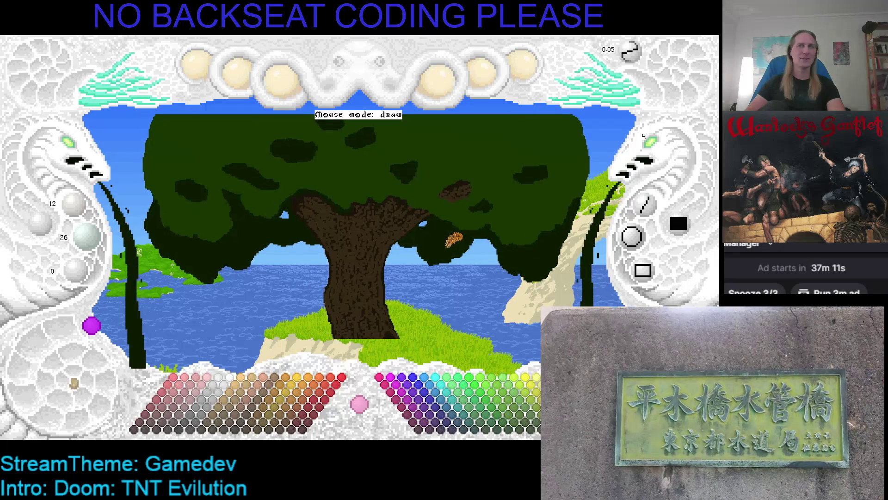
pyautogui.hscroll(1, 465, 238)
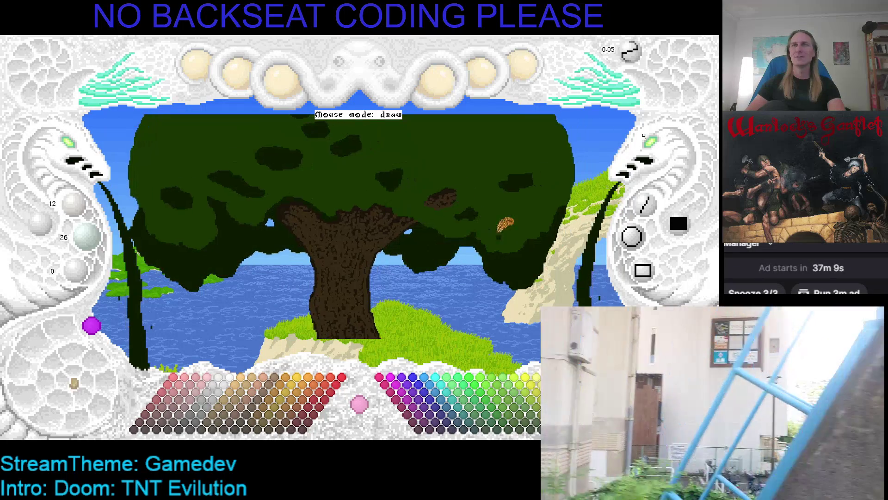
pyautogui.scroll(-1, 661, 143)
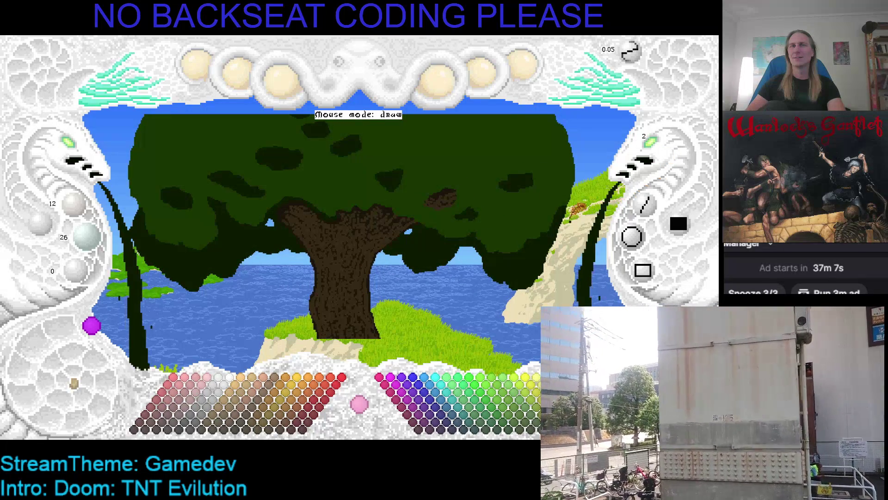
pyautogui.scroll(-2, 452, 210)
pyautogui.moveTo(446, 220)
pyautogui.mouseDown()
pyautogui.moveTo(447, 237)
pyautogui.moveTo(444, 226)
pyautogui.mouseUp()
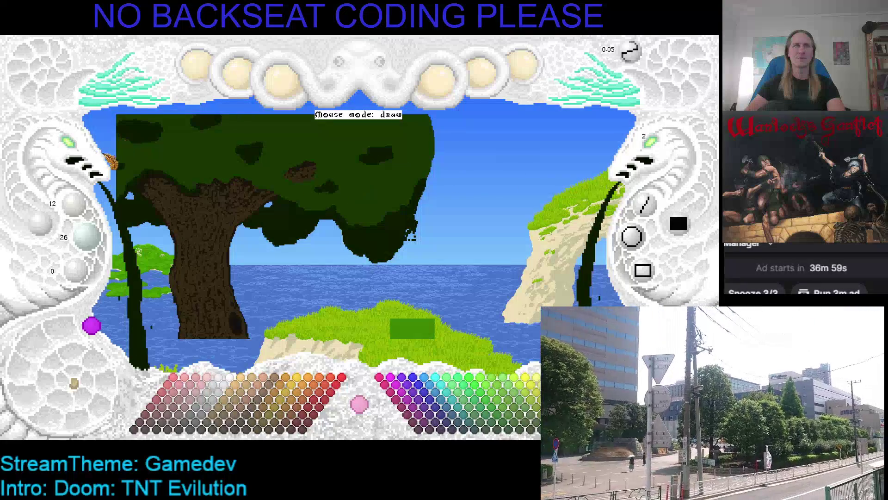
# Zoom onto the upper canopy, sample dark green, and paint foliage further down over the sea.
pyautogui.click(81, 151)
pyautogui.click(384, 224)
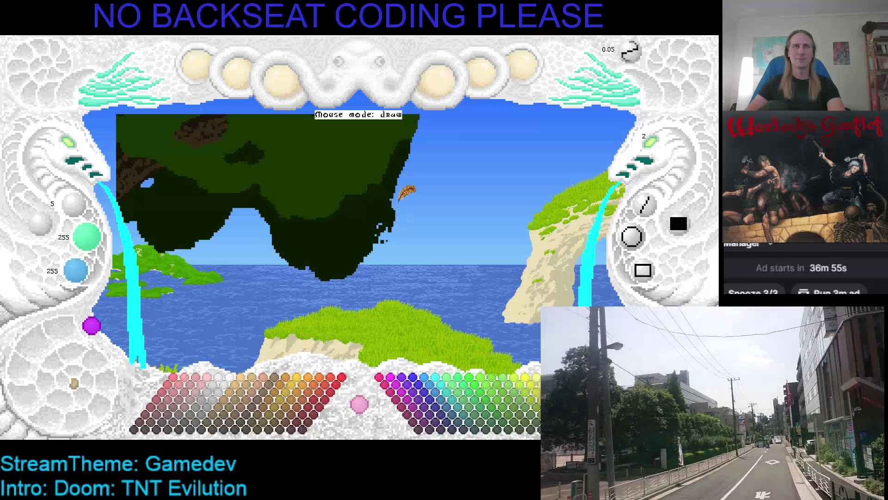
pyautogui.rightClick(390, 205)
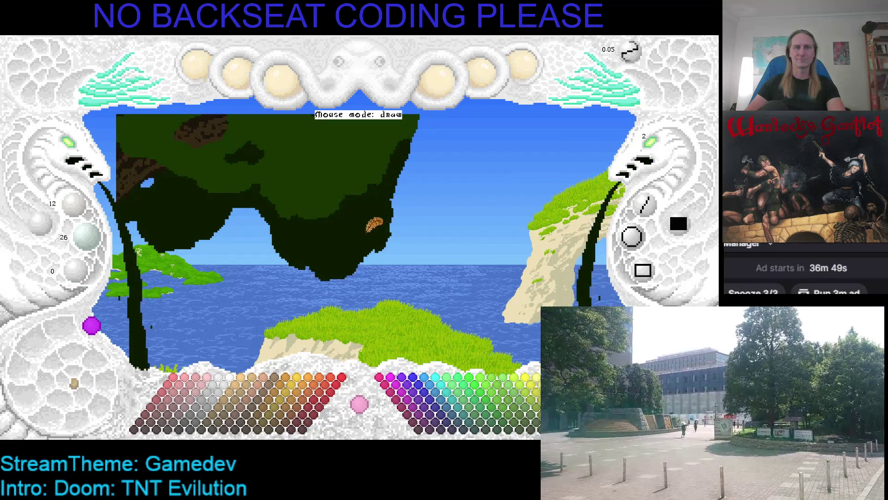
pyautogui.moveTo(387, 228); pyautogui.dragTo(389, 242)
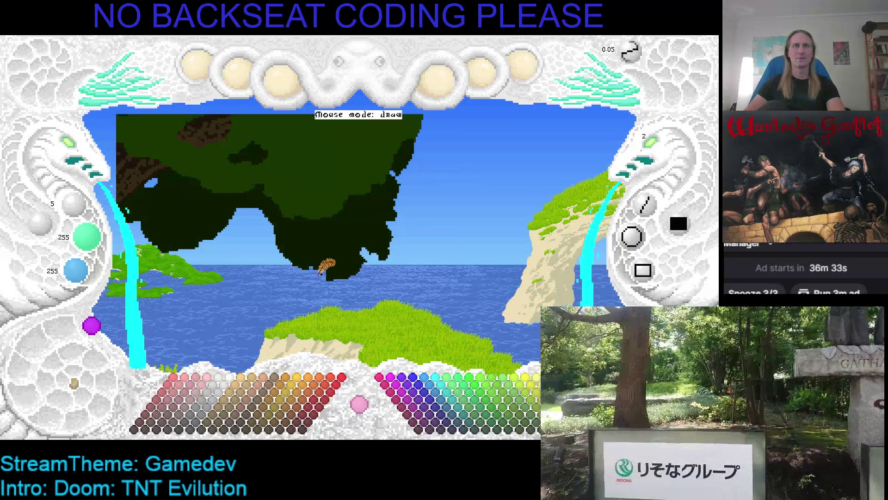
pyautogui.rightClick(350, 246)
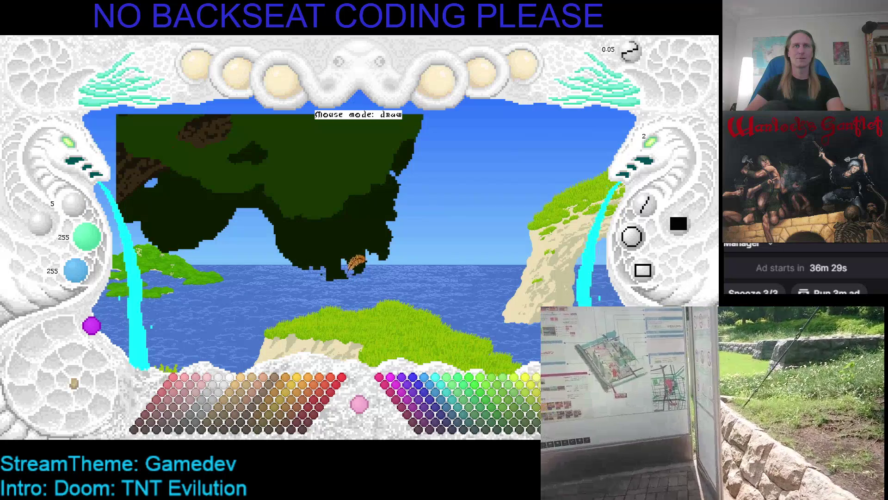
# Carve sky gaps into the lower foliage, save, and paint another dark hanging leaf stroke.
pyautogui.moveTo(349, 271)
pyautogui.mouseDown()
pyautogui.moveTo(338, 238)
pyautogui.moveTo(280, 248)
pyautogui.moveTo(290, 257)
pyautogui.moveTo(319, 243)
pyautogui.moveTo(313, 234)
pyautogui.mouseUp()
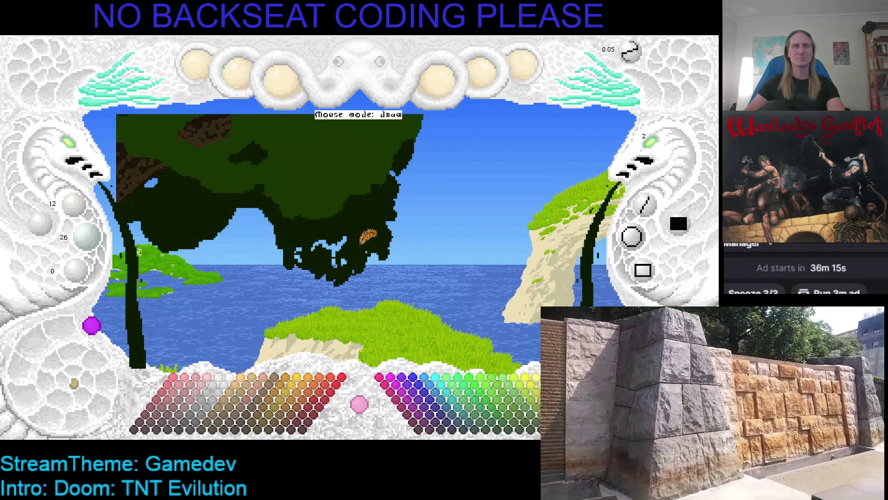
pyautogui.press('Right')
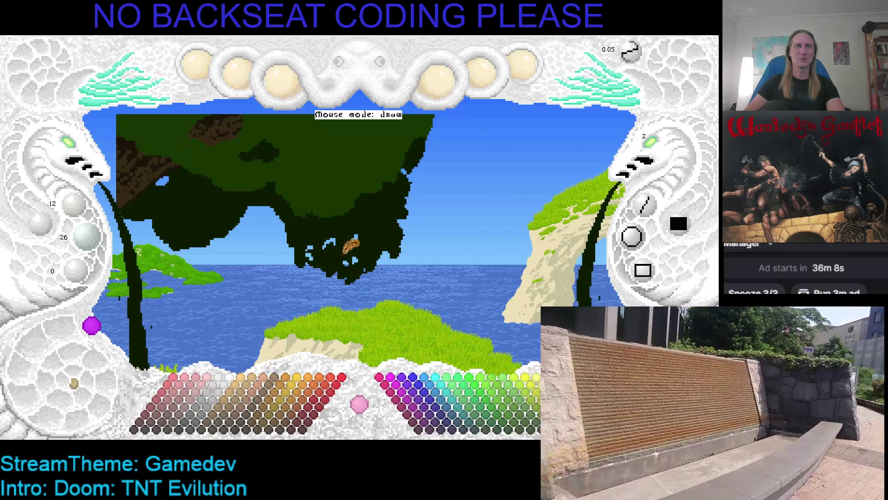
pyautogui.press('Down')
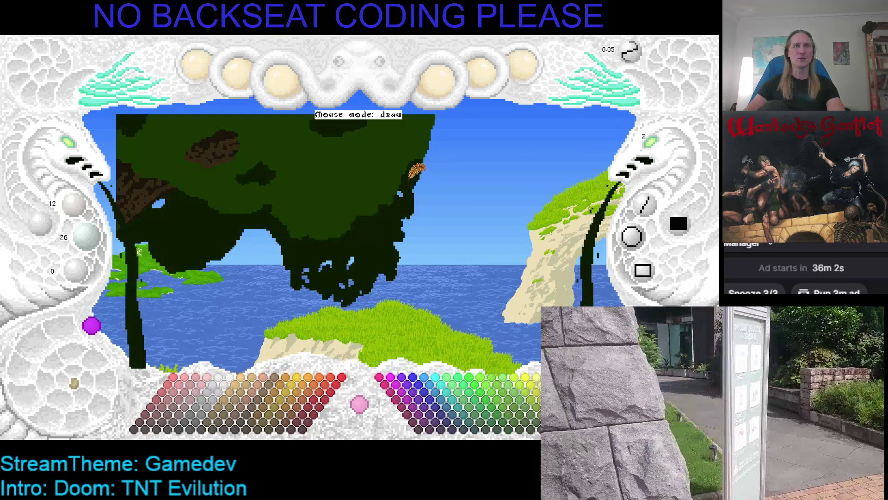
pyautogui.hotkey('ctrl', 'z')
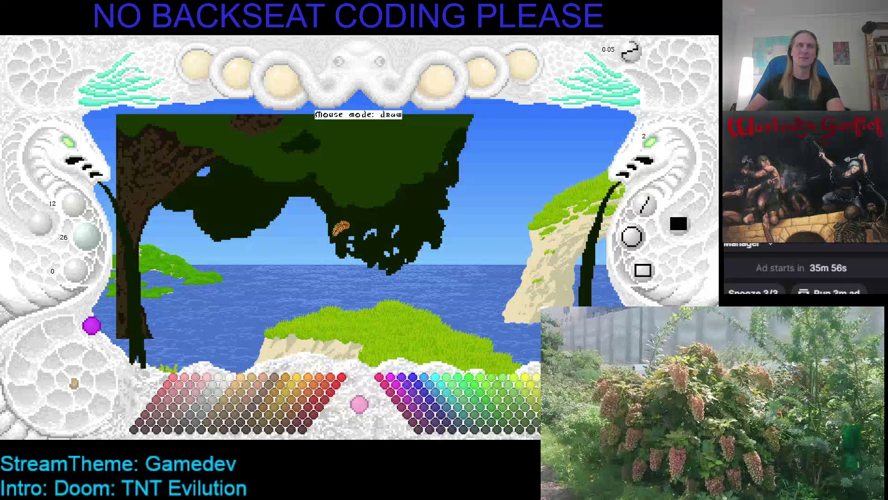
pyautogui.hotkey('ctrl', 's')
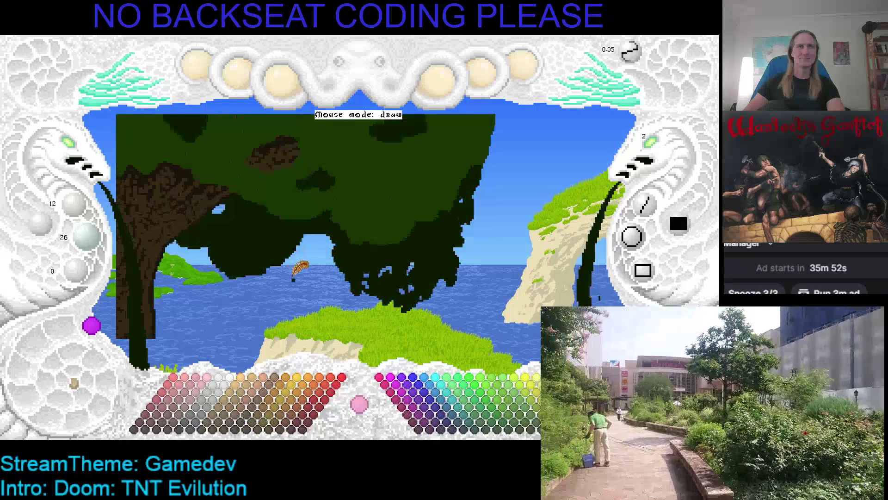
pyautogui.moveTo(318, 248)
pyautogui.mouseDown()
pyautogui.moveTo(298, 270)
pyautogui.moveTo(307, 245)
pyautogui.mouseUp()
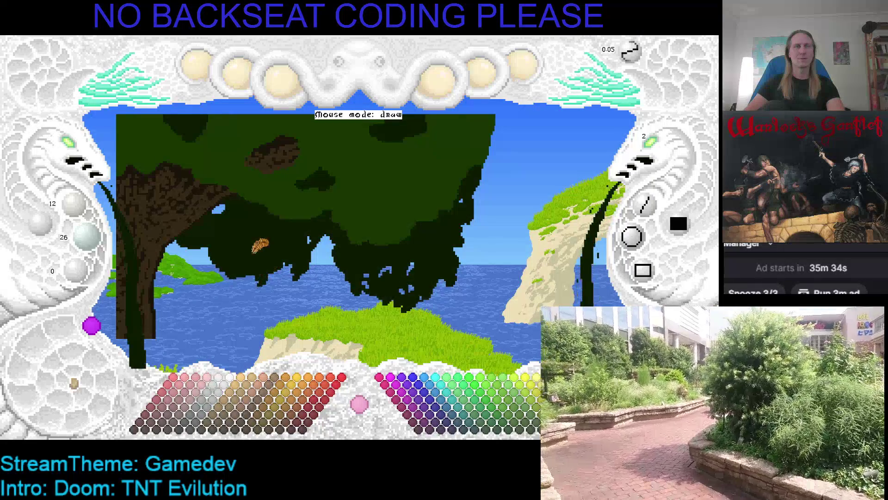
# Dab light blue on the foliage, then pick the dark tree green from the canopy.
pyautogui.scroll(2, 277, 262)
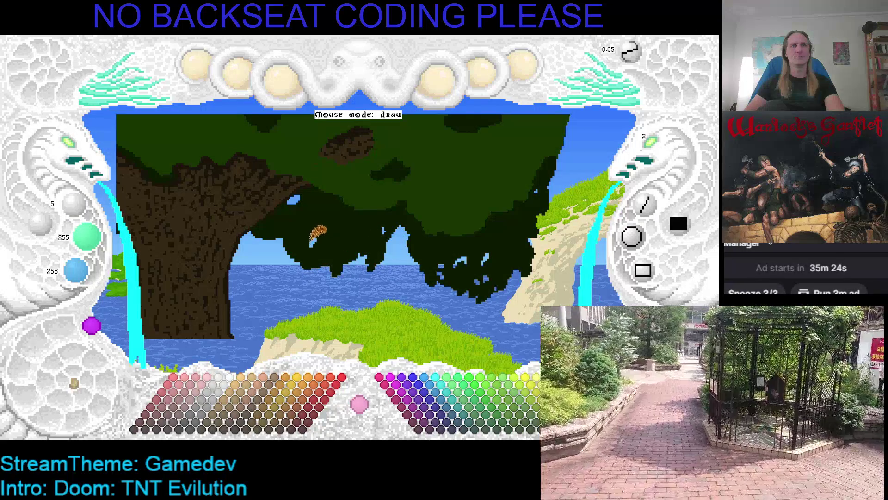
pyautogui.click(314, 244)
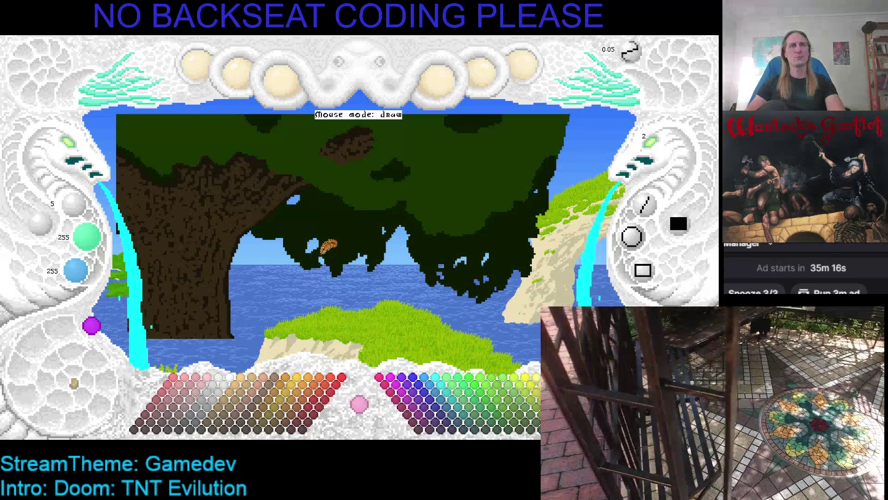
pyautogui.rightClick(326, 251)
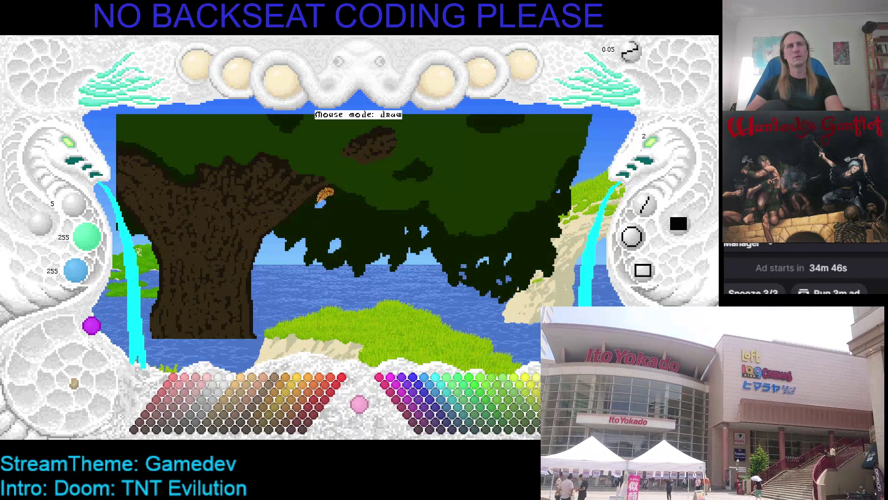
pyautogui.moveTo(367, 213); pyautogui.dragTo(324, 232)
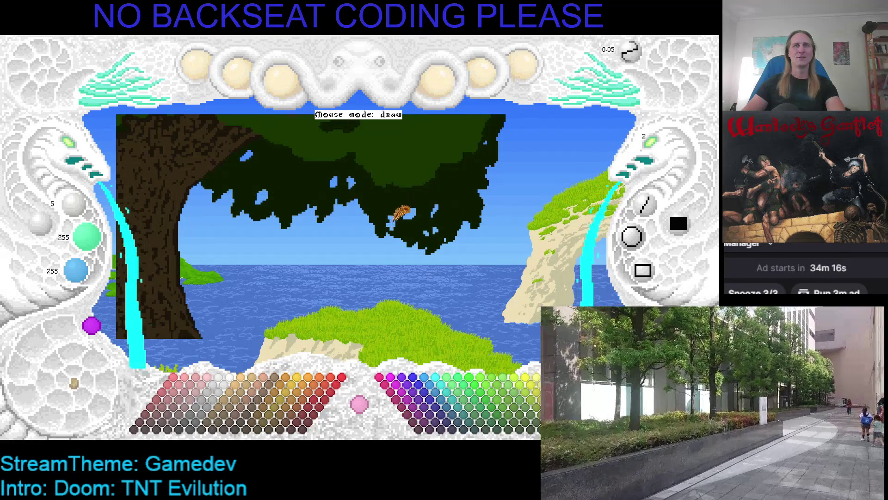
pyautogui.rightClick(411, 217)
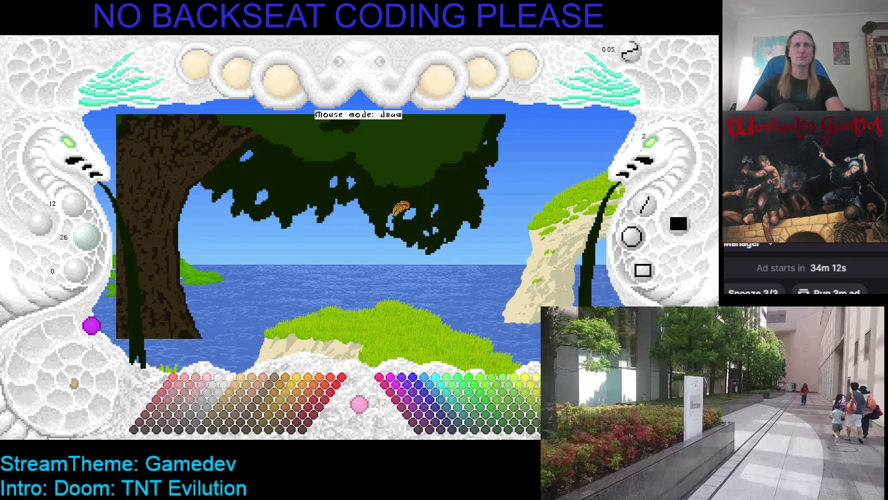
# Save the seaside tree painting and quit the paint program.
pyautogui.hotkey('ctrl', 's')
pyautogui.scroll(3, 421, 260)
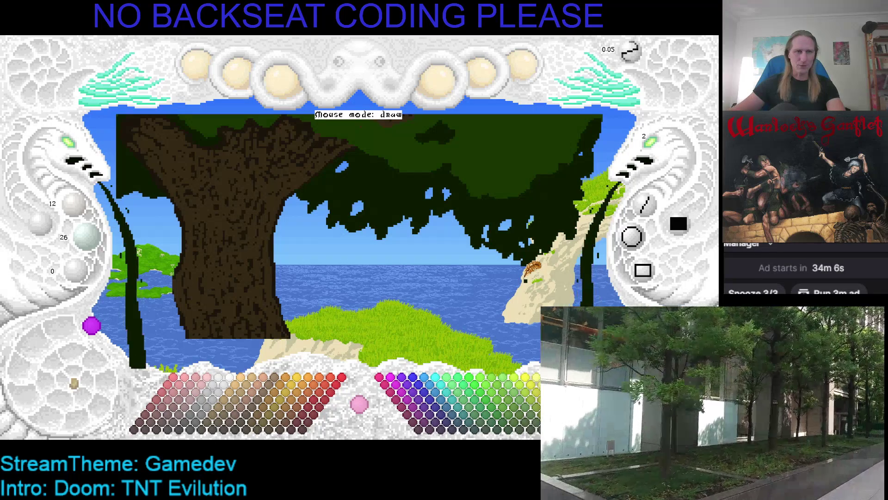
pyautogui.press('Escape')
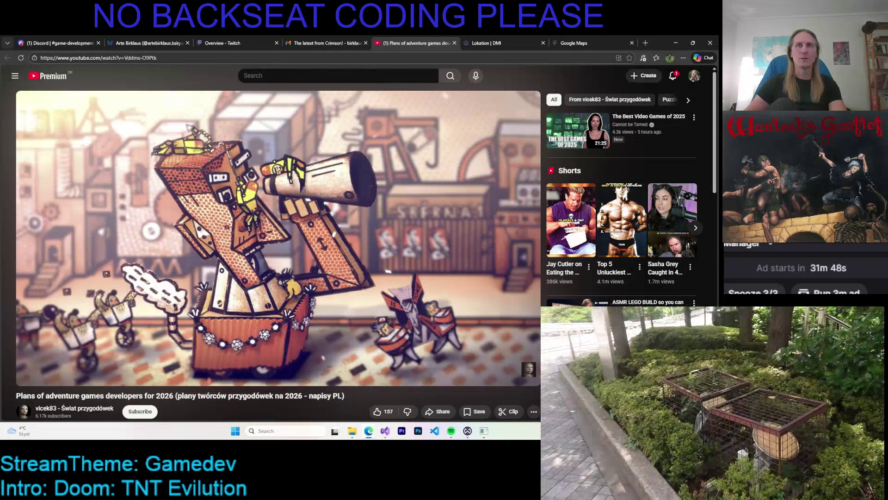
# Show the adventure-games video full screen and rewind it to 0:52.
pyautogui.press('F11')
pyautogui.press('f')
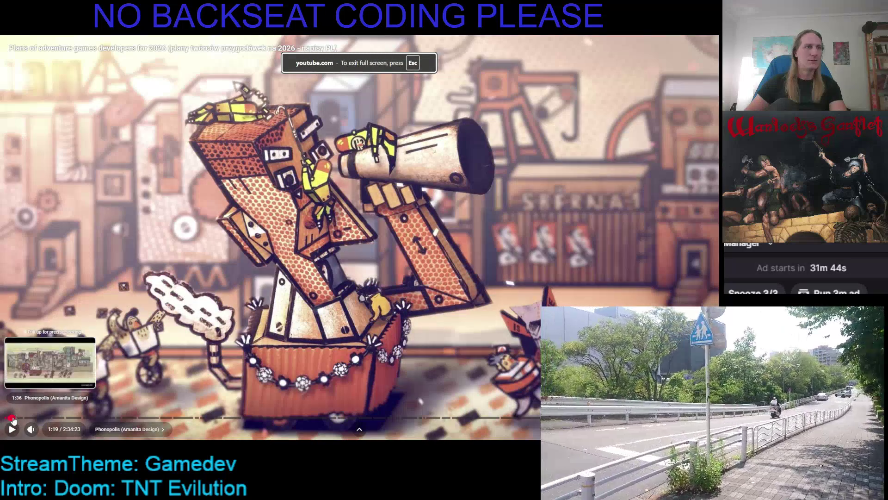
pyautogui.moveTo(11, 419); pyautogui.dragTo(10, 419)
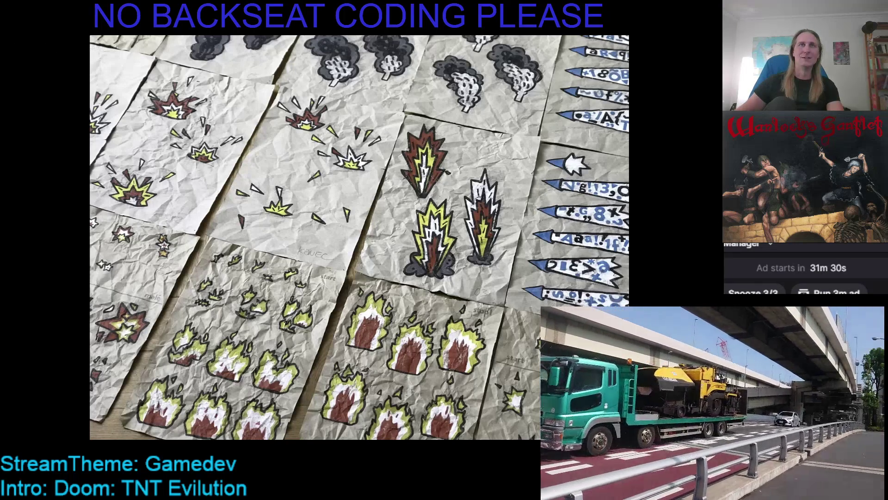
# Skip the video ahead through 1:14, 1:30 and 1:41.
pyautogui.moveTo(8, 414)
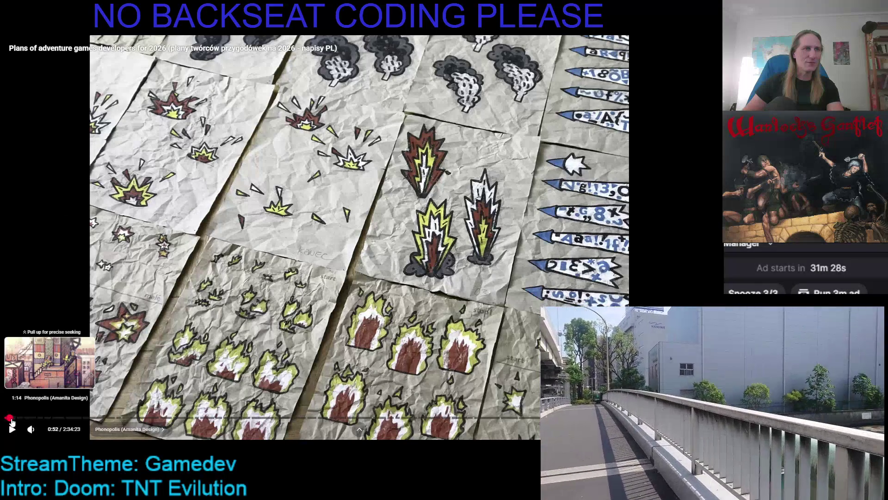
pyautogui.click(10, 418)
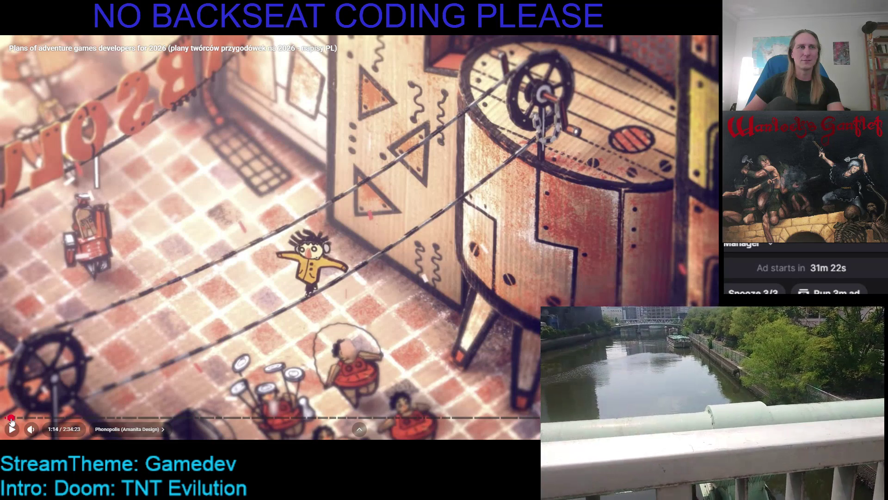
pyautogui.click(12, 419)
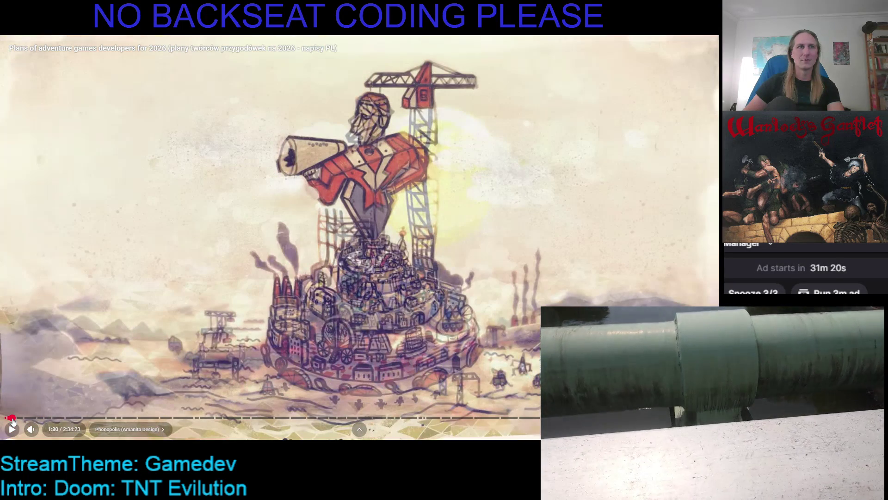
pyautogui.click(12, 419)
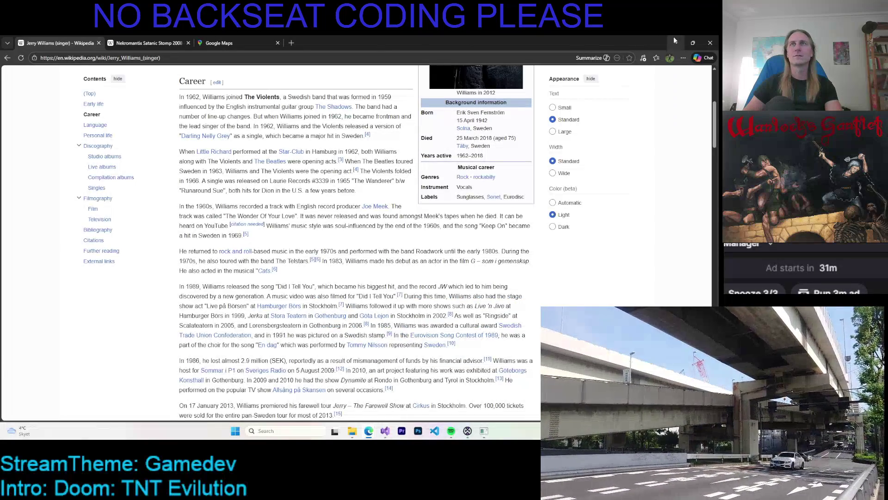
# Minimize the browser to bring the pixel-art tree painting back into view.
pyautogui.click(673, 40)
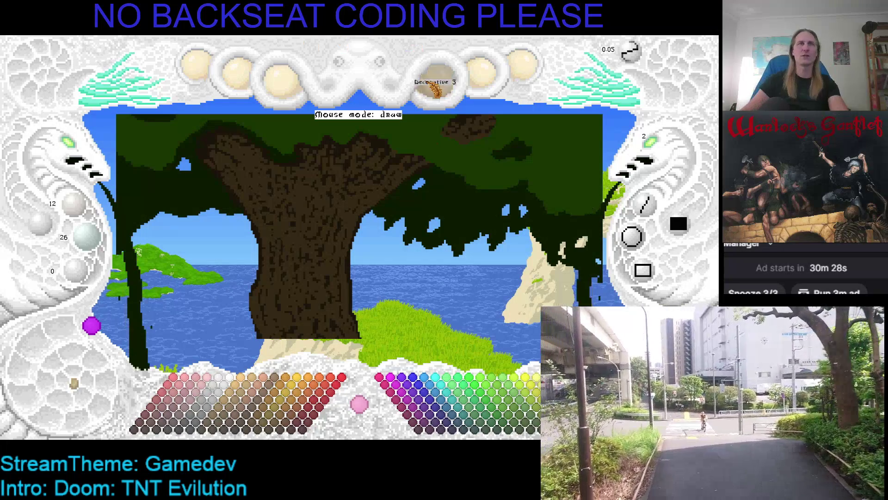
# Pan to the tree, zoom out over the whole seaside scene, then zoom back in on the trunk.
pyautogui.moveTo(296, 164); pyautogui.dragTo(396, 192)
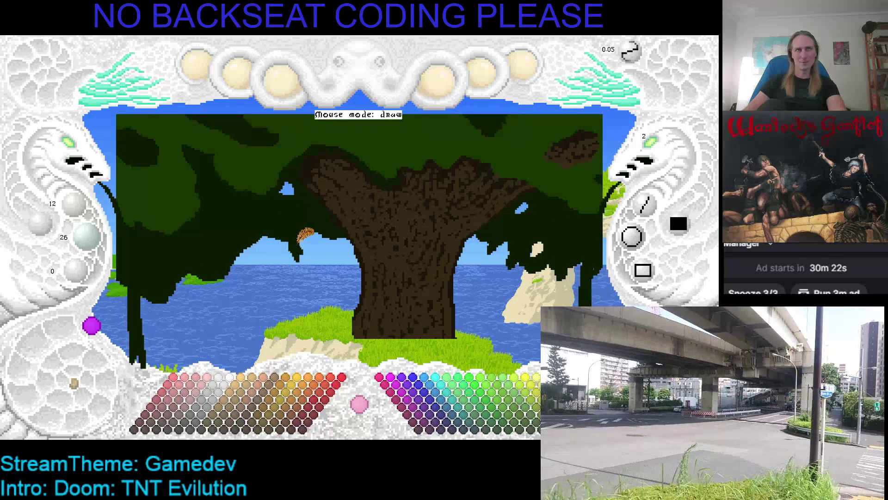
pyautogui.scroll(-5, 67, 155)
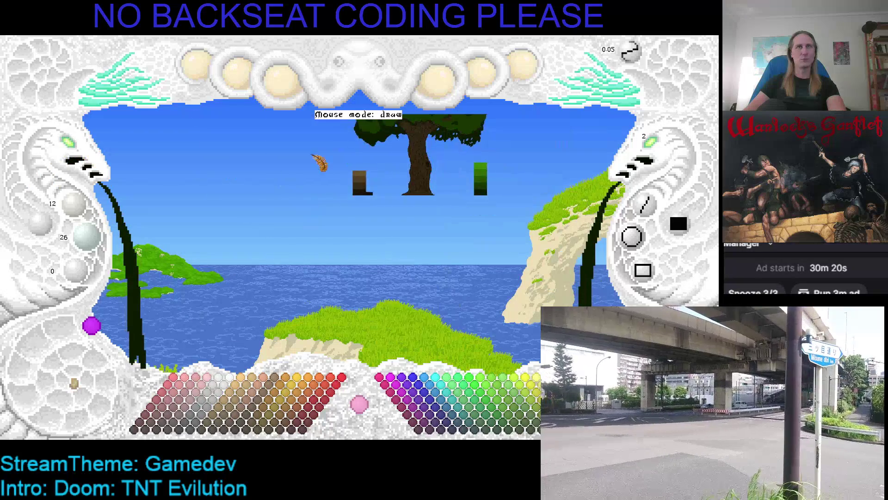
pyautogui.scroll(2, 332, 213)
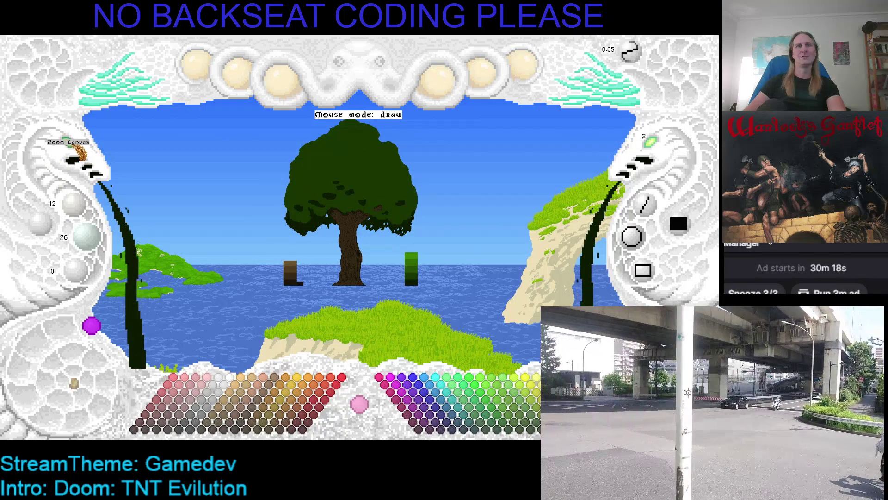
pyautogui.scroll(4, 80, 151)
pyautogui.scroll(-3, 79, 152)
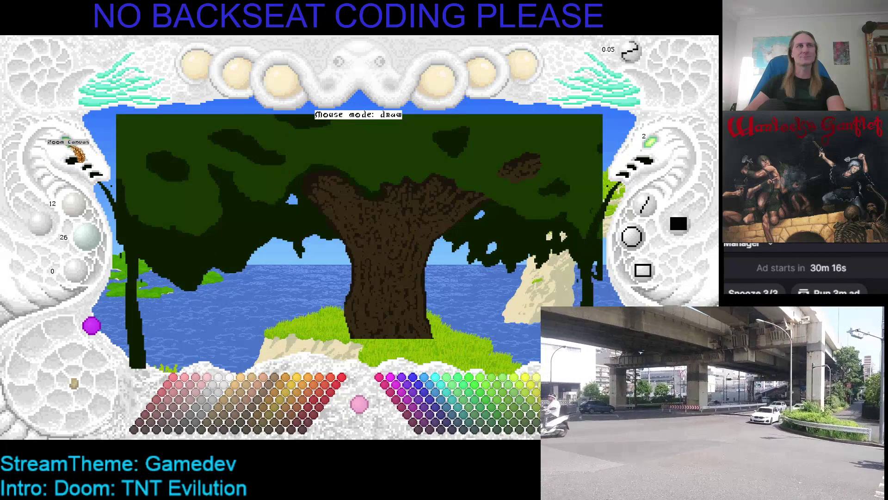
pyautogui.scroll(4, 76, 148)
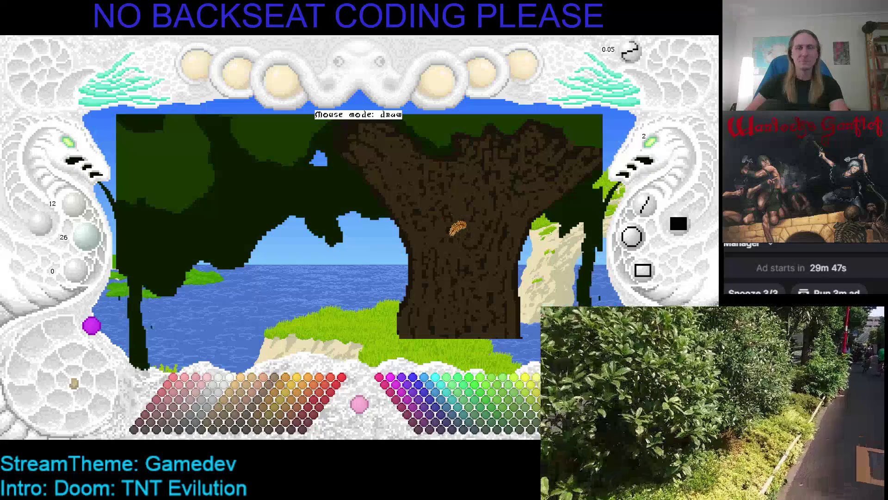
# Draw a dark-green spike under the canopy and paint sky-blue gaps into it.
pyautogui.press('Left')
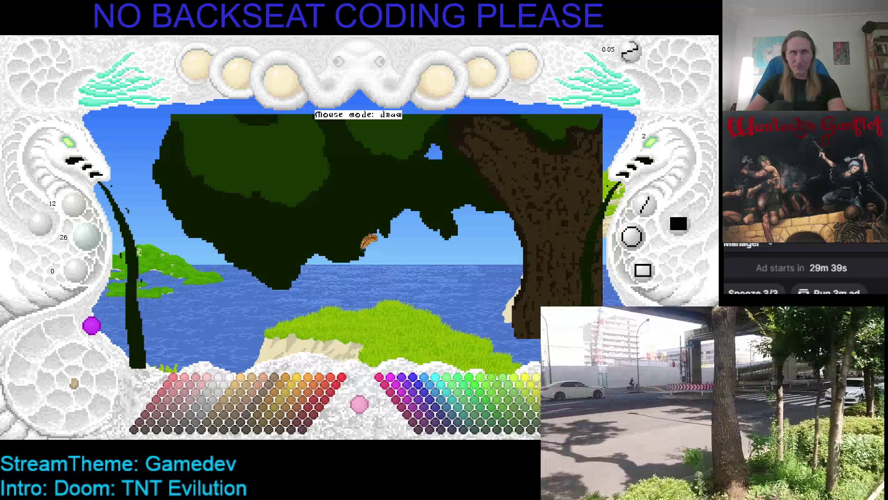
pyautogui.moveTo(334, 236)
pyautogui.mouseDown()
pyautogui.moveTo(353, 242)
pyautogui.moveTo(346, 252)
pyautogui.moveTo(354, 254)
pyautogui.moveTo(371, 238)
pyautogui.moveTo(378, 242)
pyautogui.moveTo(372, 233)
pyautogui.mouseUp()
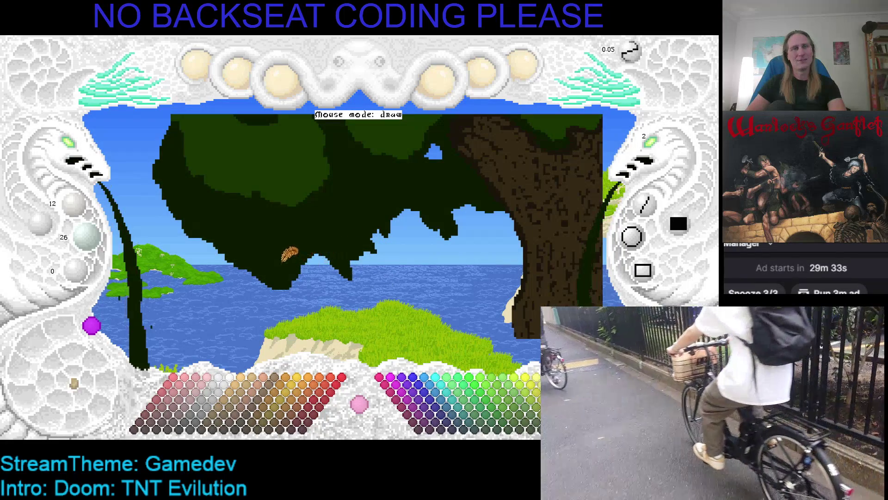
pyautogui.rightClick(316, 264)
pyautogui.moveTo(316, 264)
pyautogui.mouseDown()
pyautogui.moveTo(301, 246)
pyautogui.moveTo(307, 234)
pyautogui.moveTo(291, 229)
pyautogui.moveTo(280, 252)
pyautogui.moveTo(249, 262)
pyautogui.mouseUp()
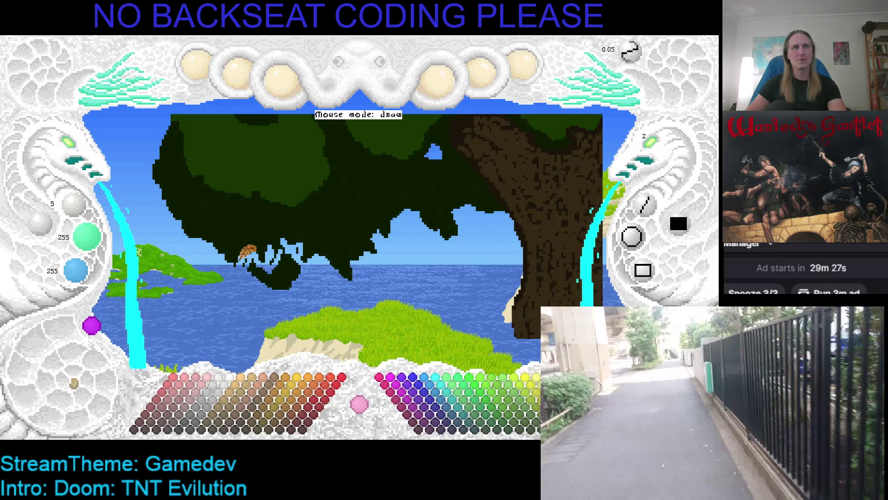
# Pan around the canopy and pick the dark canopy green again.
pyautogui.press('Left')
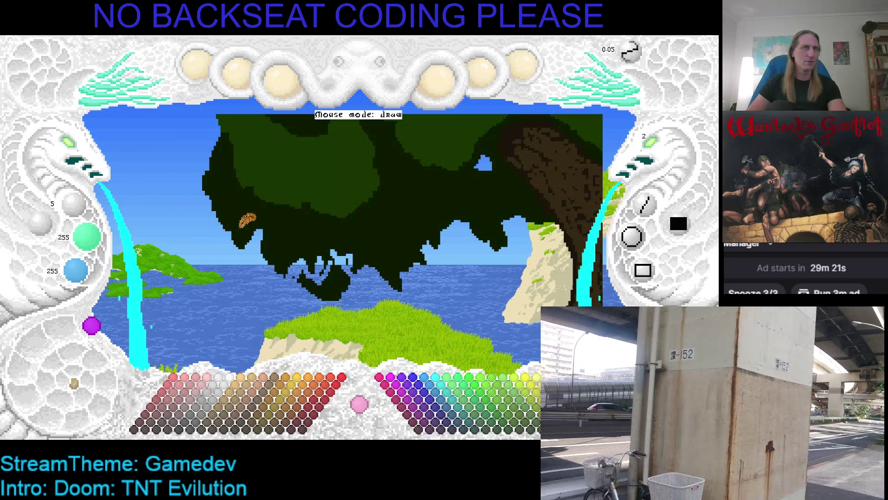
pyautogui.rightClick(250, 234)
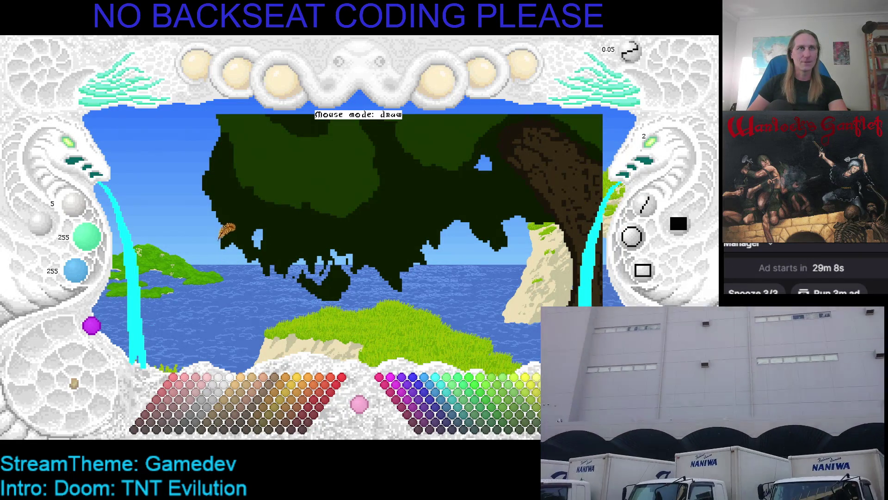
pyautogui.moveTo(309, 233); pyautogui.dragTo(273, 245)
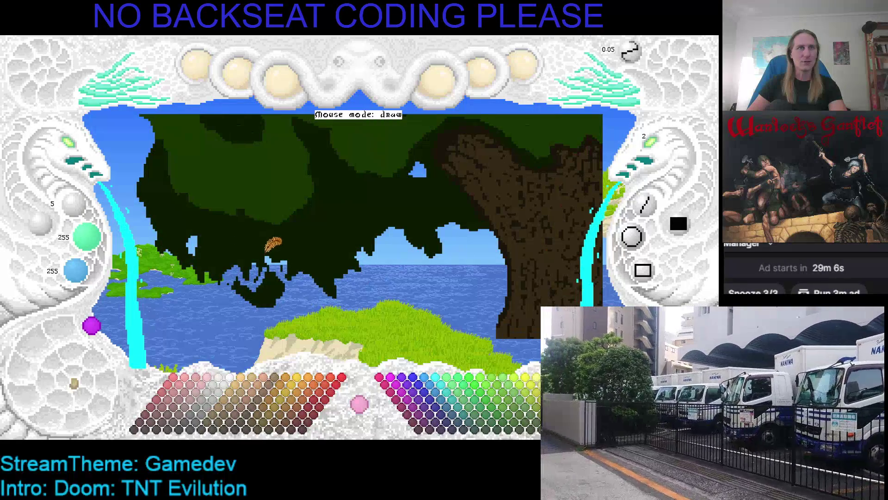
pyautogui.rightClick(266, 243)
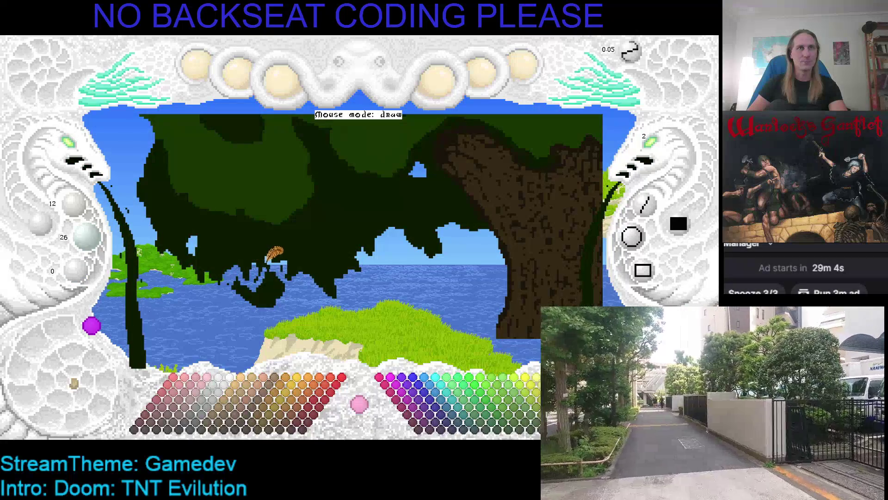
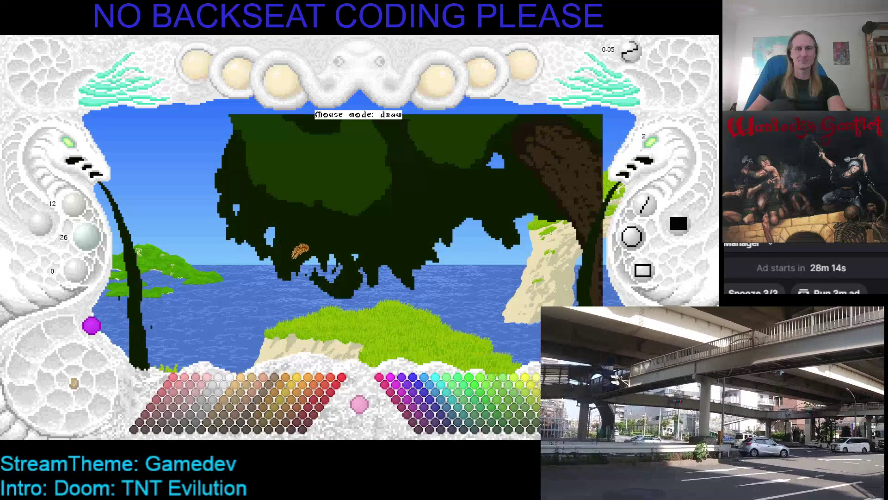
# Pick the canopy's dark green and paint the hanging drip further down the tree's left side.
pyautogui.press('Right')
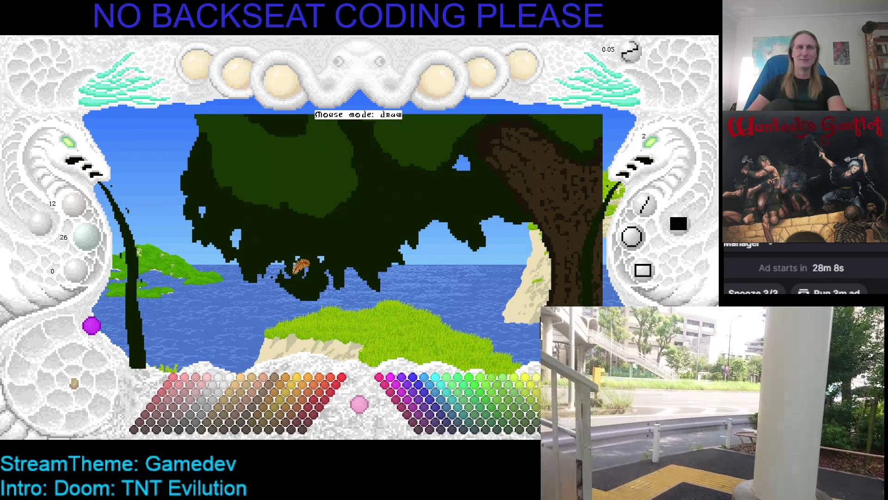
pyautogui.press('Up')
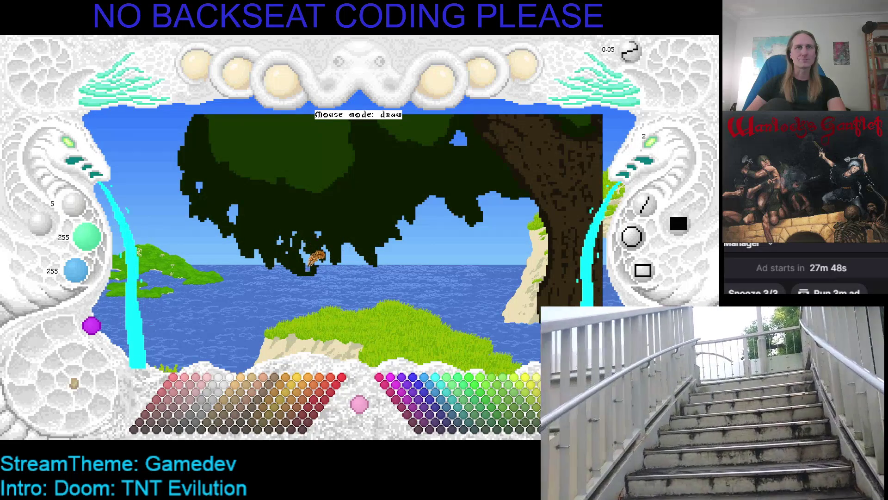
pyautogui.rightClick(317, 236)
pyautogui.moveTo(317, 238)
pyautogui.mouseDown()
pyautogui.moveTo(318, 257)
pyautogui.moveTo(310, 250)
pyautogui.mouseUp()
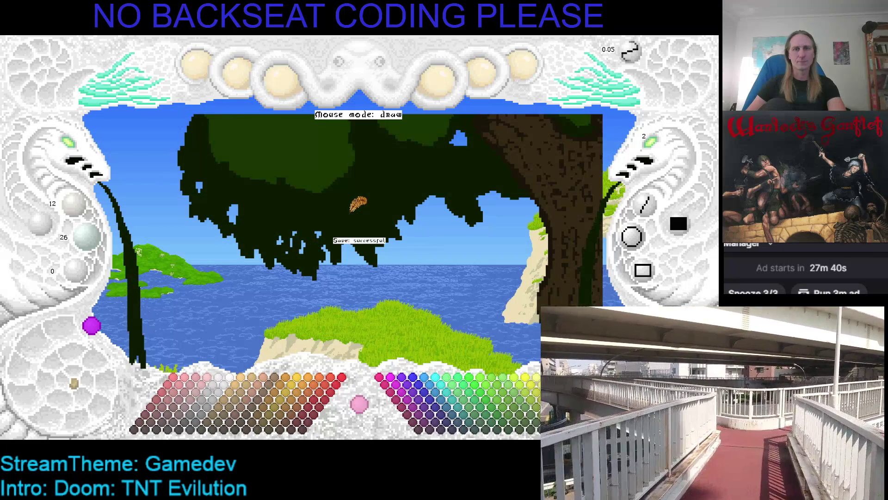
pyautogui.scroll(2, 322, 267)
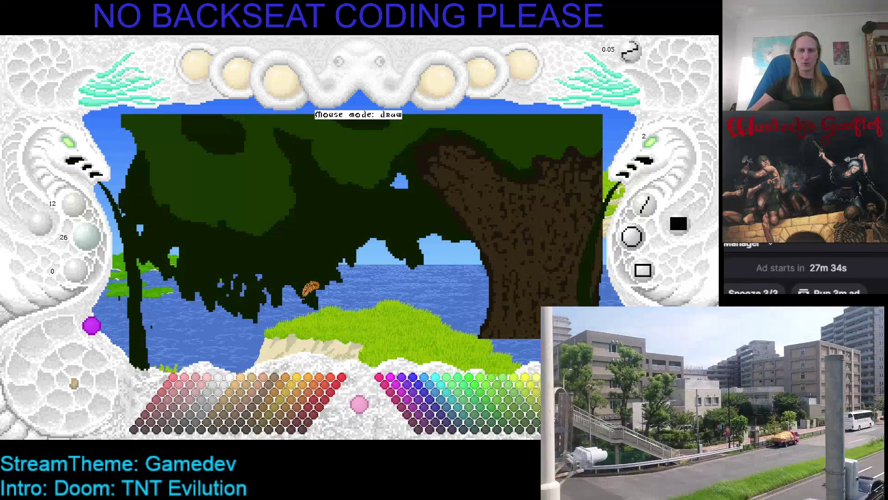
# Pan across the canopy and set its dark green as the brush colour, restoring it after an undo.
pyautogui.hscroll(-2, 389, 197)
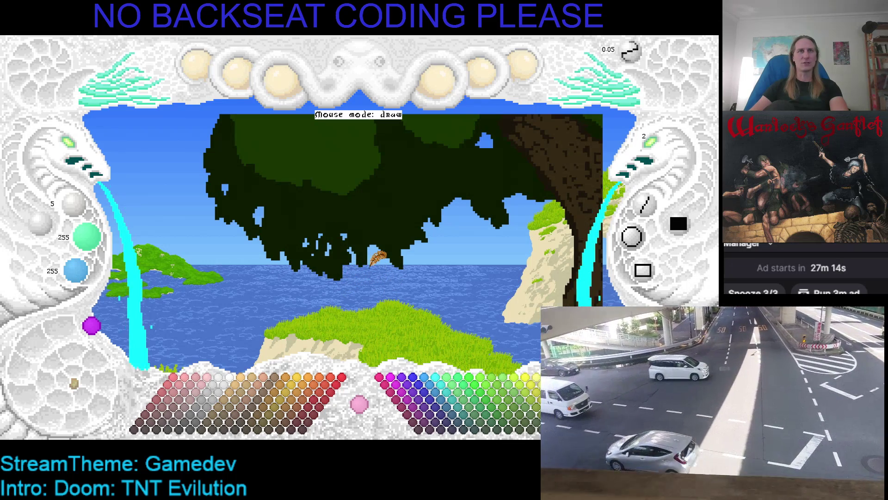
pyautogui.moveTo(363, 198); pyautogui.dragTo(349, 248)
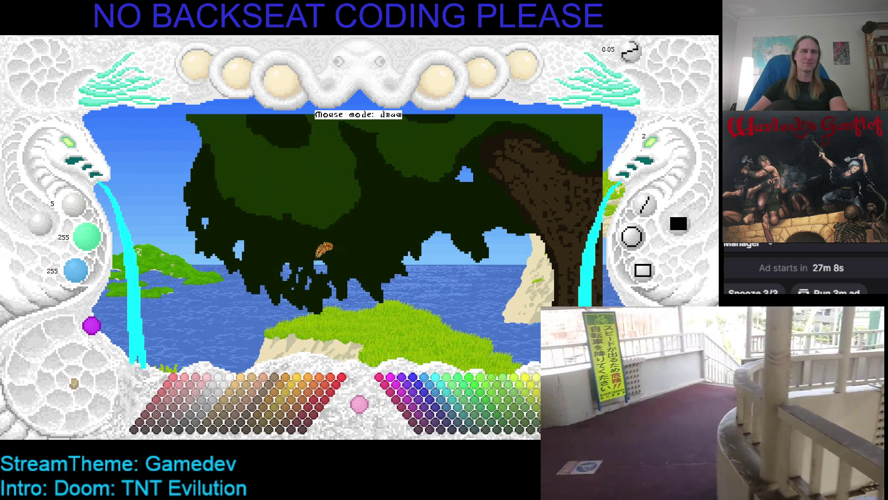
pyautogui.rightClick(304, 252)
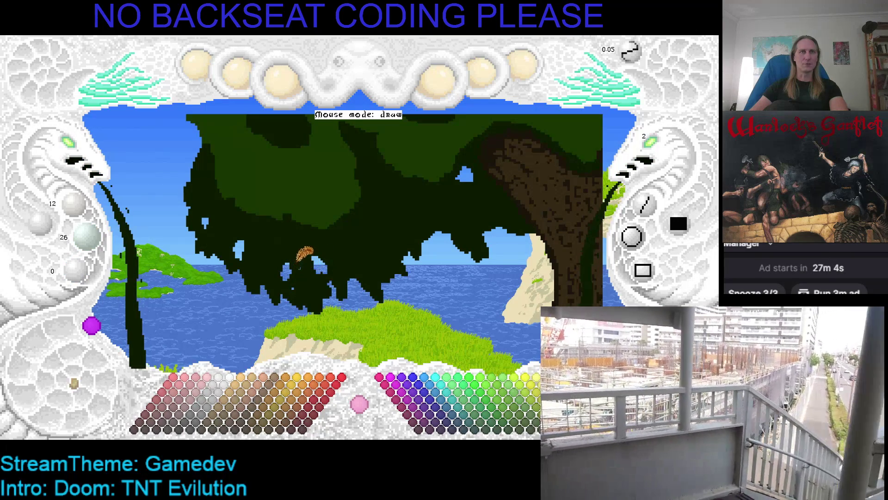
pyautogui.press('Right')
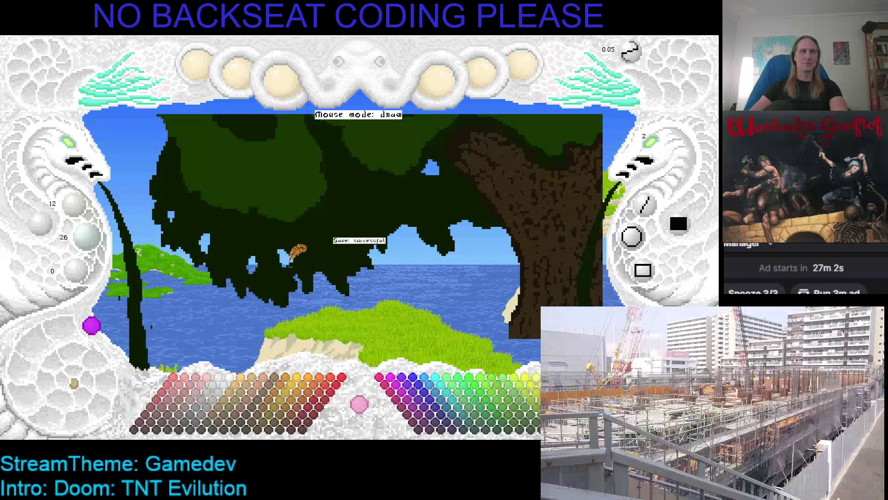
pyautogui.hotkey('ctrl', 'z')
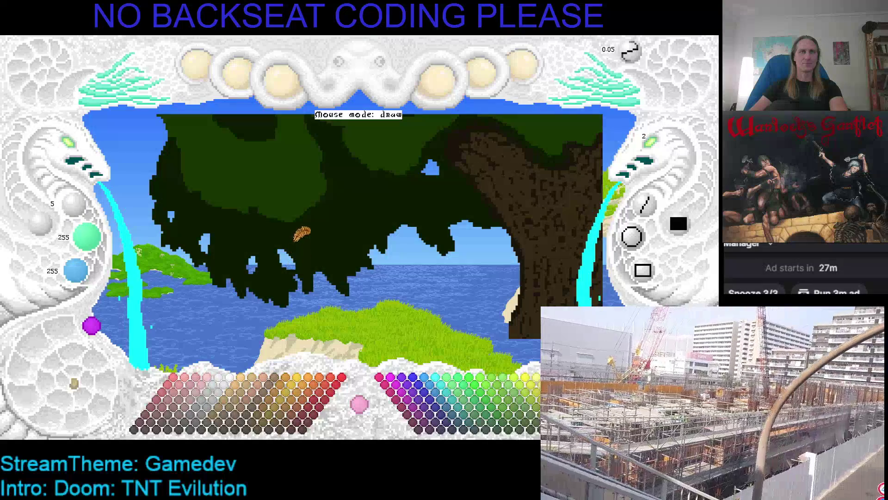
pyautogui.rightClick(301, 249)
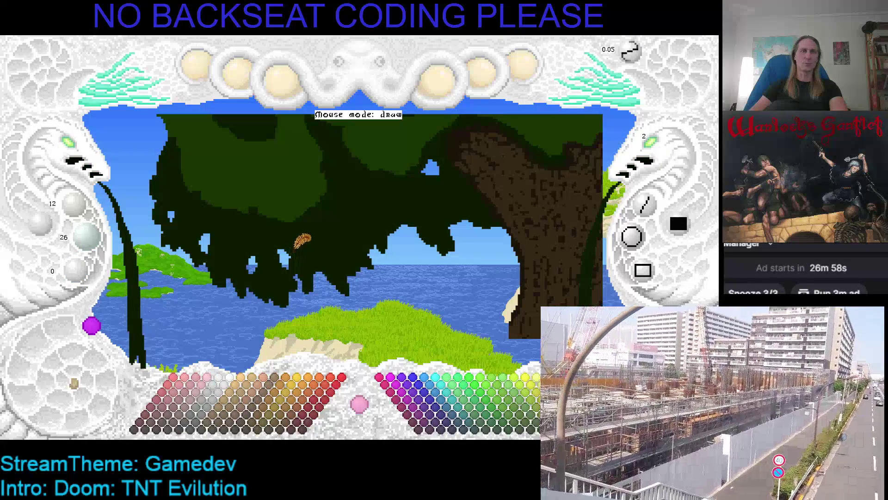
pyautogui.press('Left')
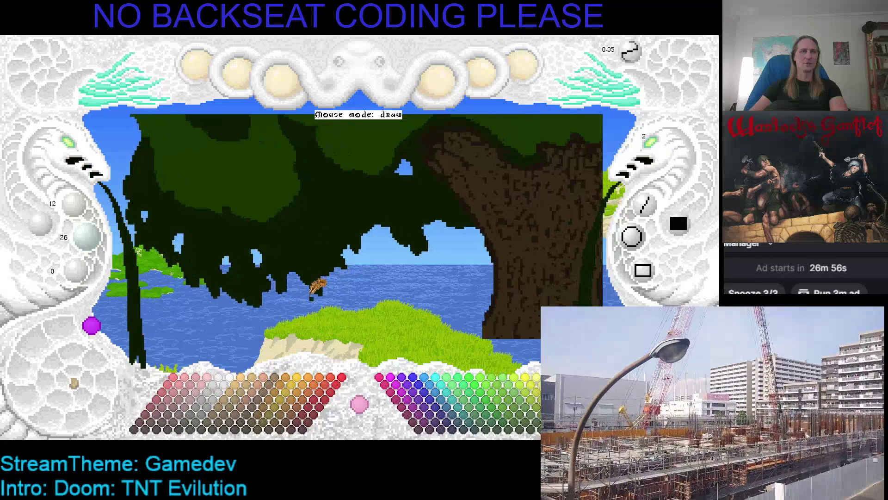
pyautogui.press('Down')
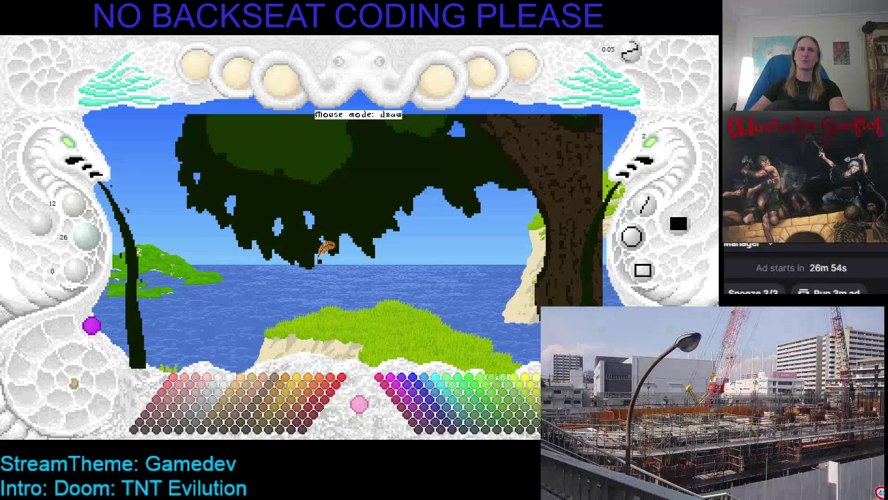
pyautogui.hotkey('ctrl', 'z')
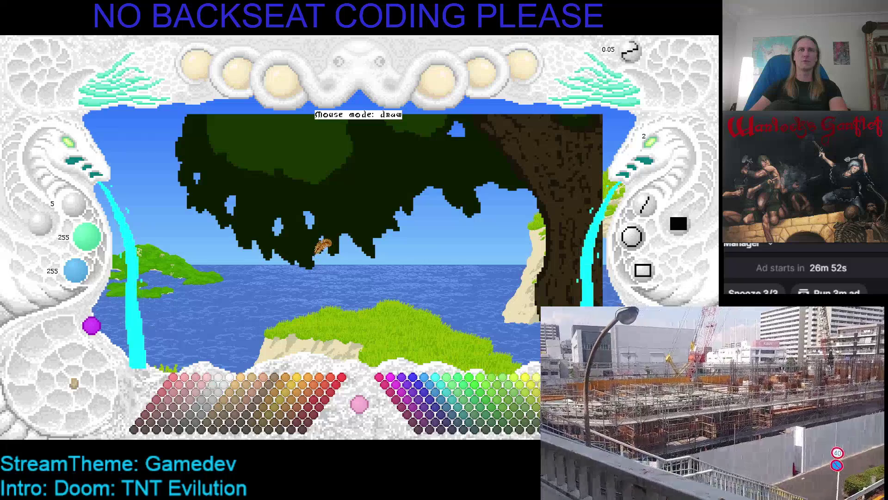
pyautogui.hotkey('ctrl', 'y')
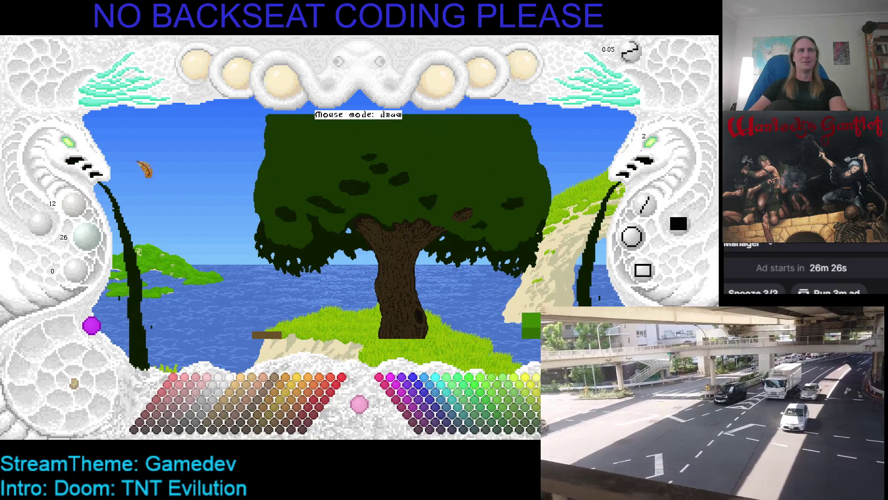
# Zoom out to the whole tree, pick the canopy's dark green, and save the picture.
pyautogui.click(78, 155)
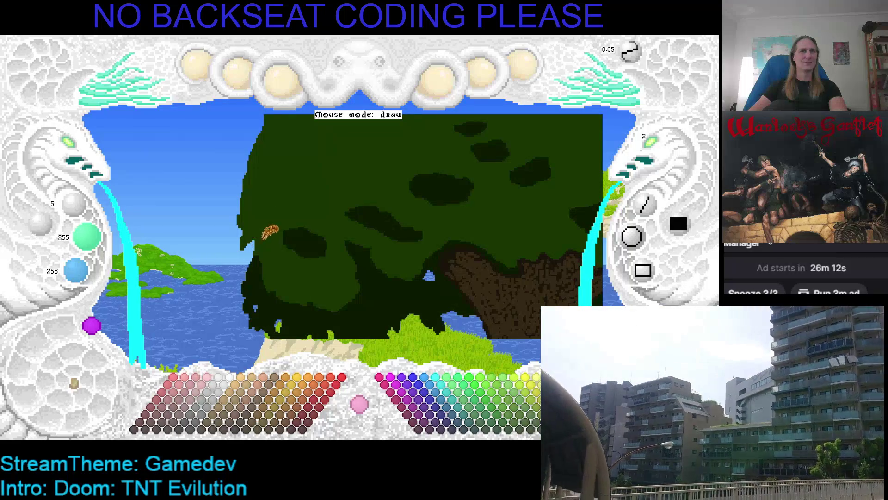
pyautogui.rightClick(255, 231)
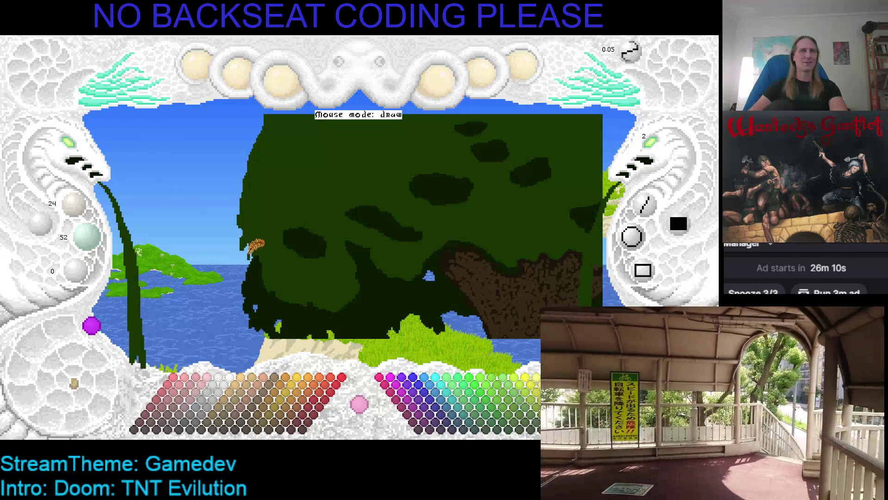
pyautogui.press('x')
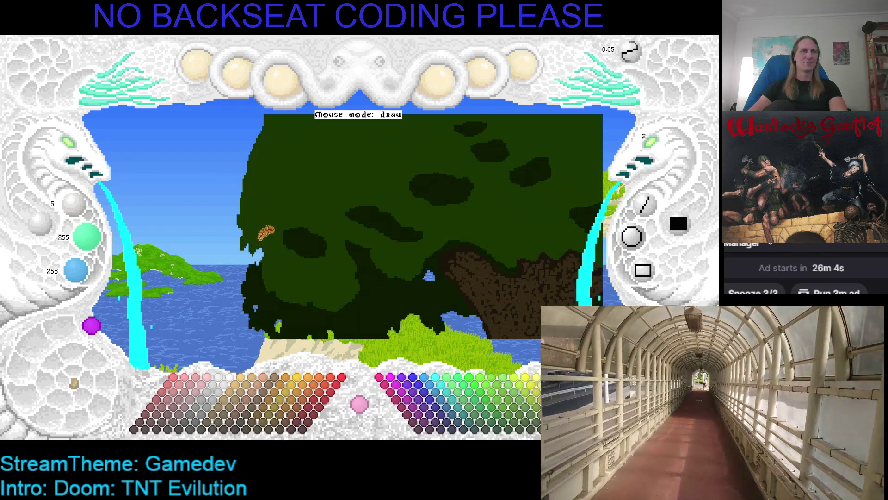
pyautogui.press('Left')
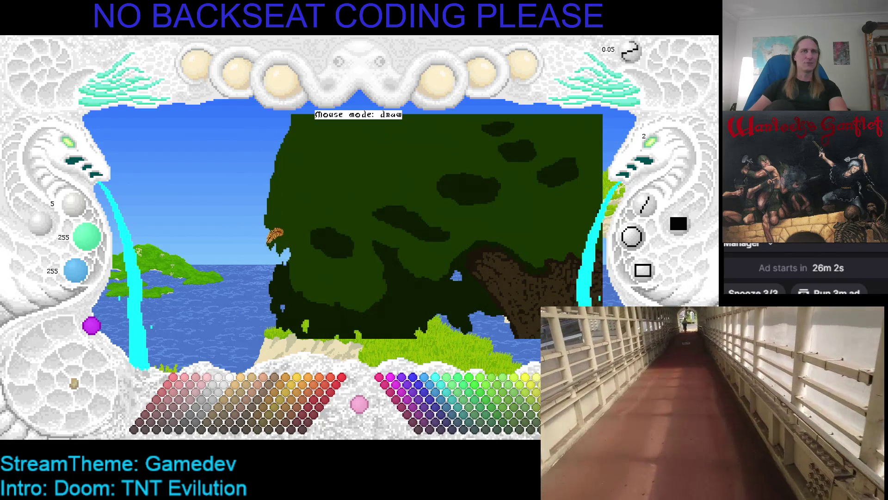
pyautogui.hotkey('ctrl', 's')
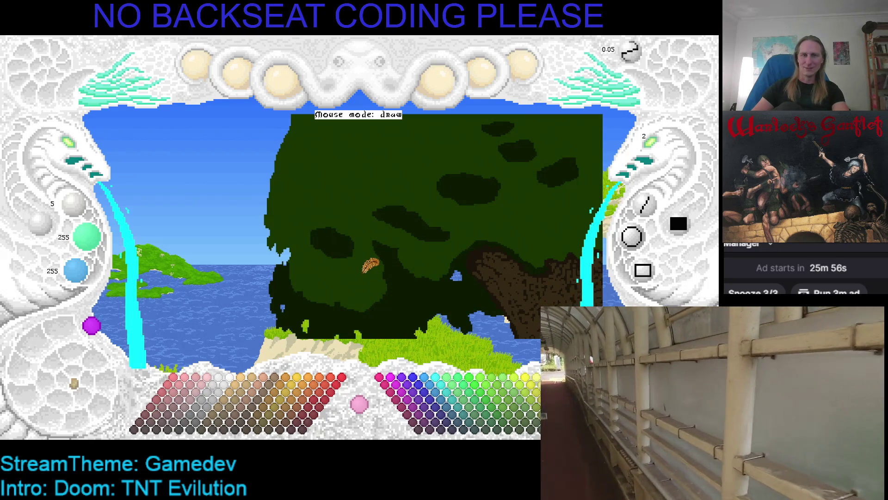
# Paint dark green over the patch of sky along the canopy's left edge.
pyautogui.moveTo(391, 255); pyautogui.dragTo(326, 283)
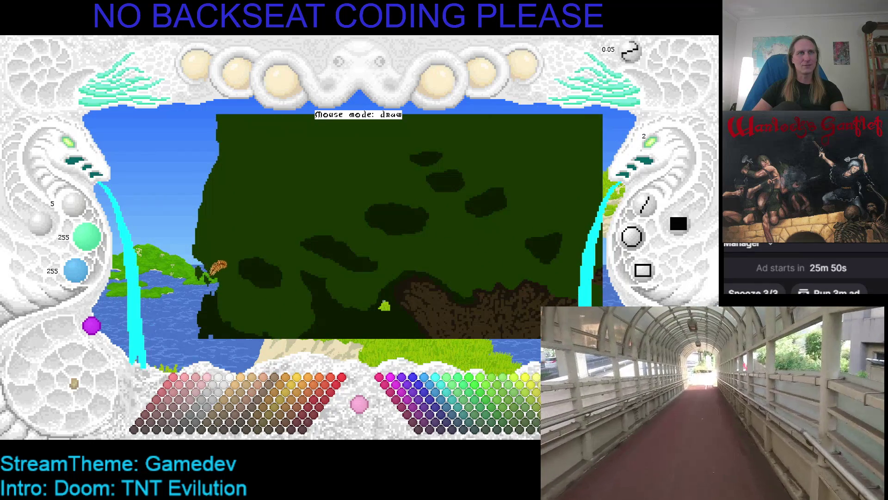
pyautogui.rightClick(212, 241)
pyautogui.moveTo(207, 244); pyautogui.dragTo(214, 252)
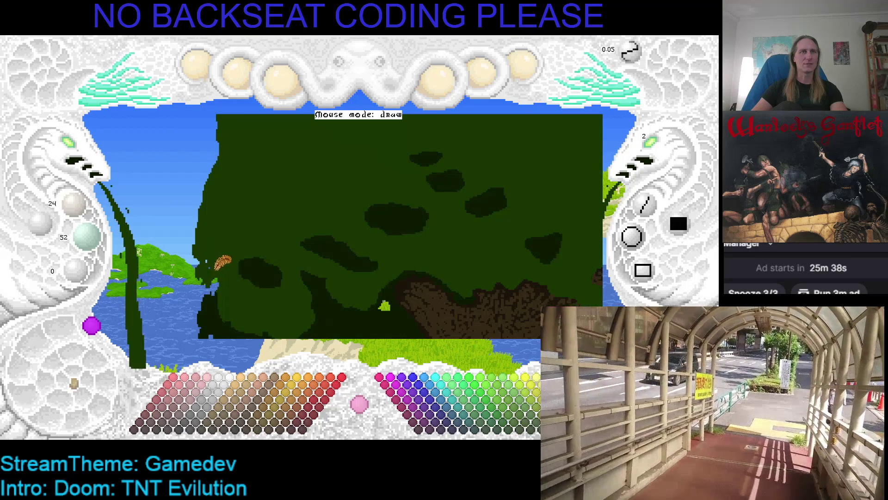
pyautogui.scroll(-1, 213, 279)
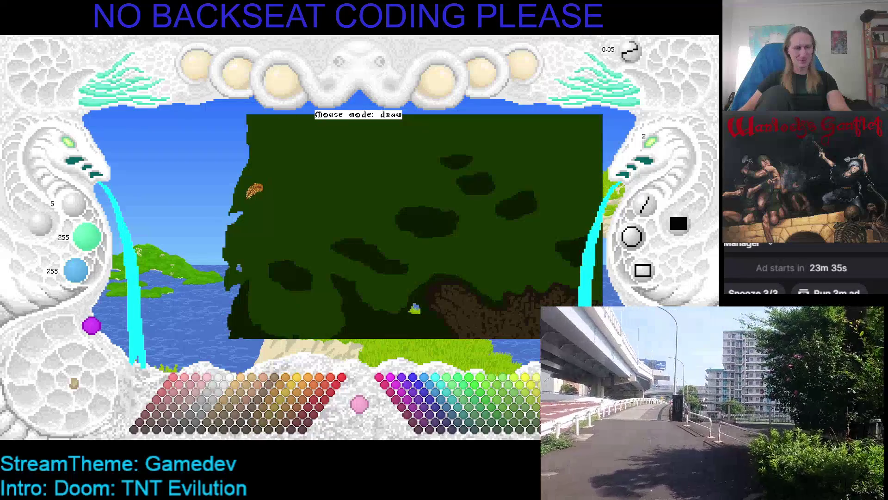
# Fill the blue notch on the canopy's left edge with dark green and save.
pyautogui.rightClick(248, 193)
pyautogui.moveTo(221, 214)
pyautogui.mouseDown()
pyautogui.moveTo(234, 199)
pyautogui.moveTo(232, 207)
pyautogui.moveTo(236, 172)
pyautogui.moveTo(229, 191)
pyautogui.moveTo(237, 190)
pyautogui.moveTo(239, 214)
pyautogui.moveTo(233, 228)
pyautogui.moveTo(226, 222)
pyautogui.mouseUp()
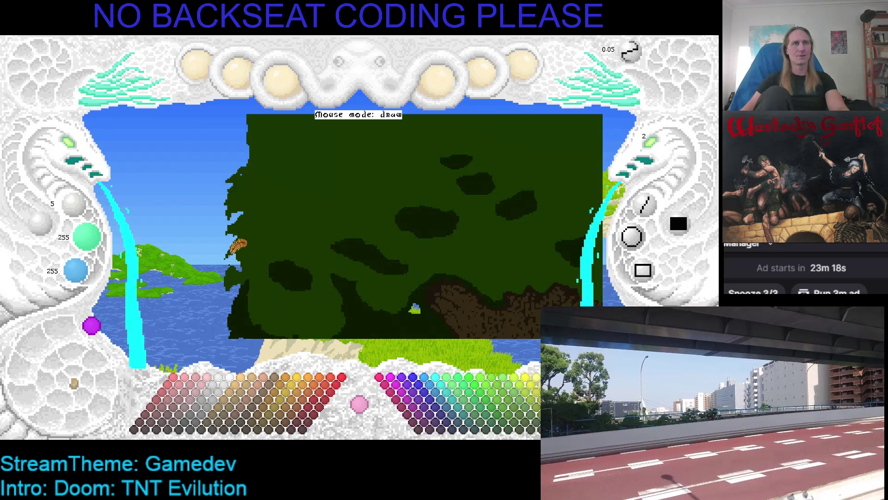
pyautogui.rightClick(237, 242)
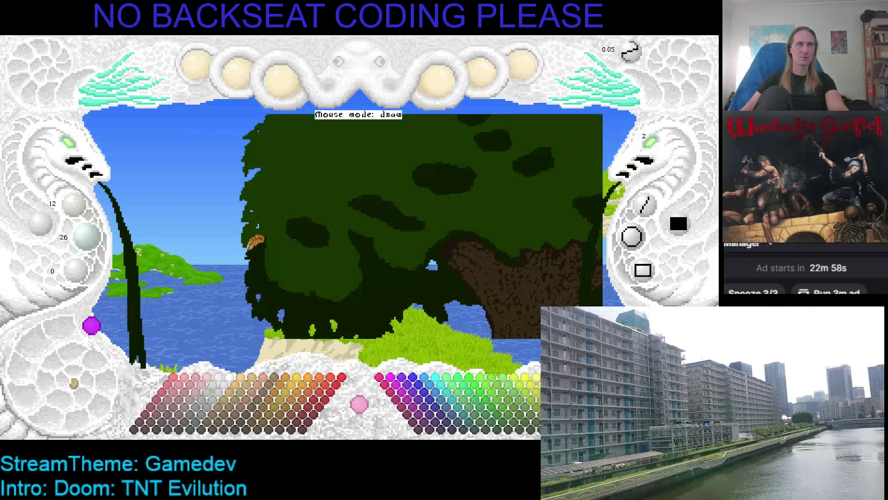
pyautogui.hotkey('ctrl', 's')
# Pan, then zoom the canvas out to the whole tree and back in on the canopy.
pyautogui.moveTo(345, 203); pyautogui.dragTo(232, 229)
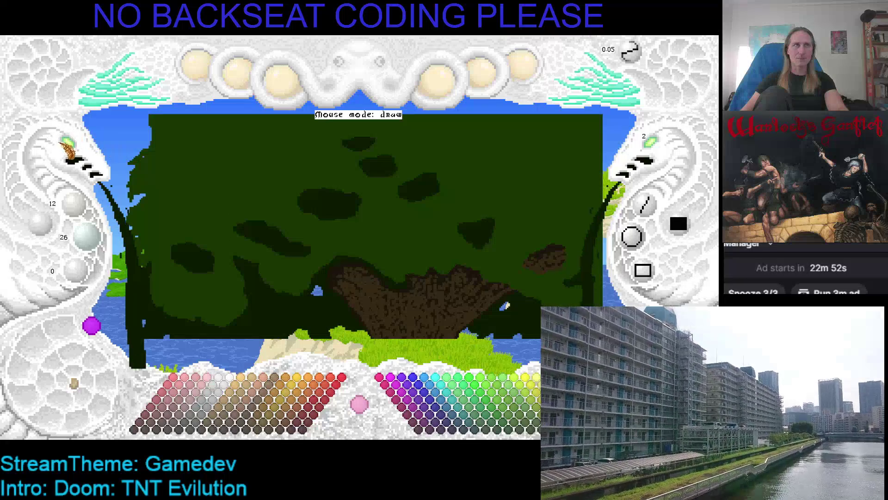
pyautogui.click(71, 144)
pyautogui.click(70, 144)
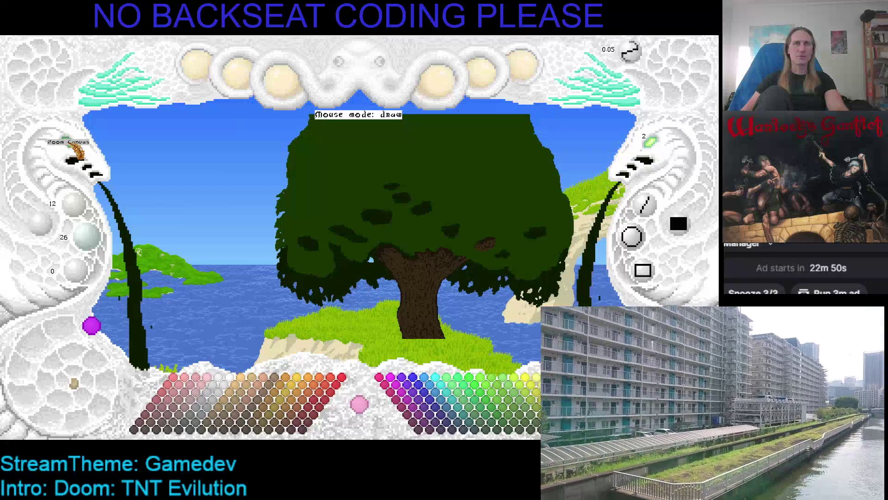
pyautogui.rightClick(72, 146)
pyautogui.rightClick(72, 146)
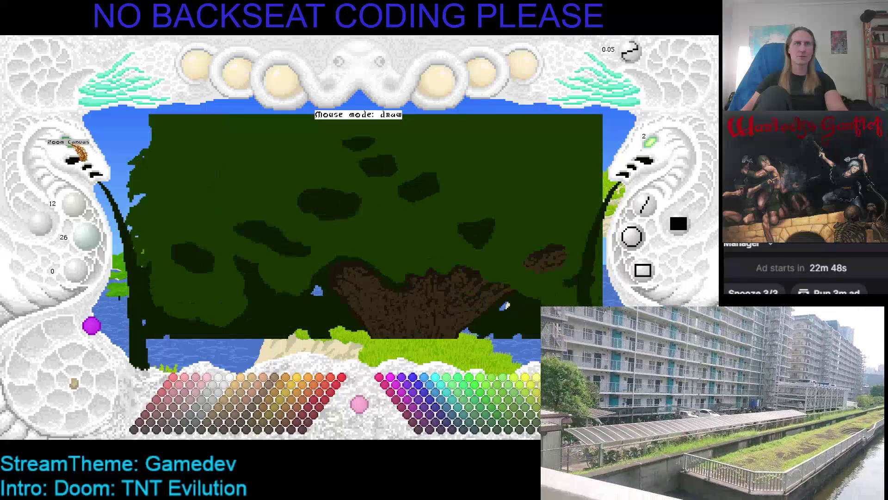
# Zoom in close on the canopy's left edge and paint dark green outward from it.
pyautogui.rightClick(72, 146)
pyautogui.rightClick(71, 146)
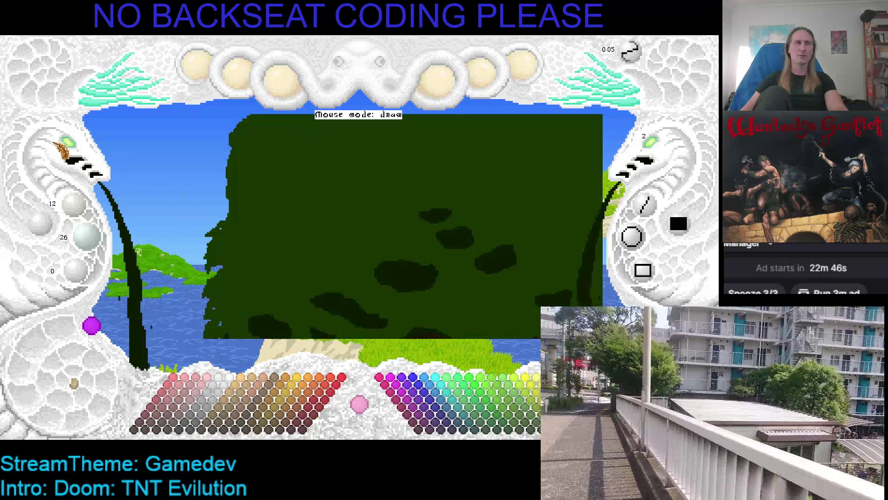
pyautogui.rightClick(72, 146)
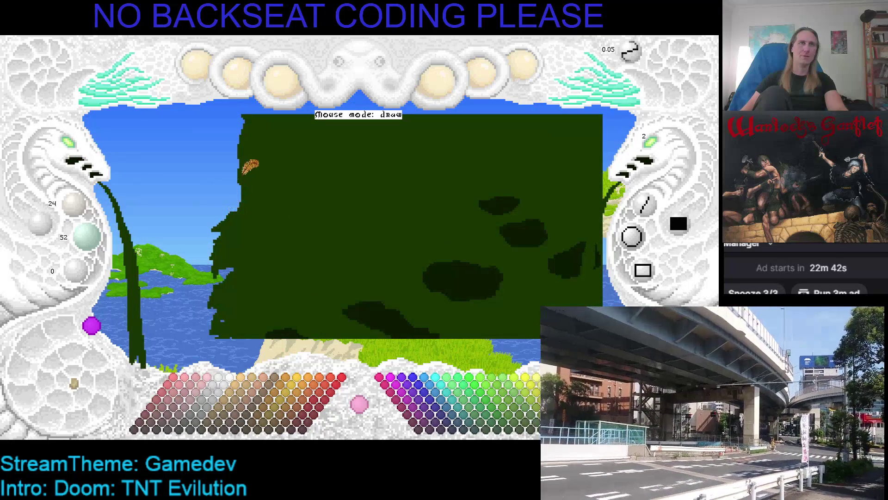
pyautogui.moveTo(242, 174)
pyautogui.mouseDown()
pyautogui.moveTo(225, 188)
pyautogui.moveTo(244, 177)
pyautogui.mouseUp()
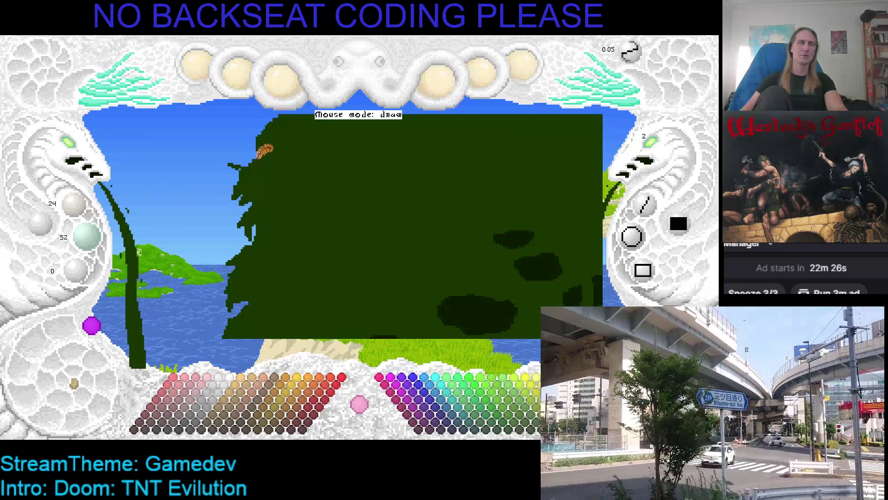
pyautogui.hotkey('ctrl', 'z')
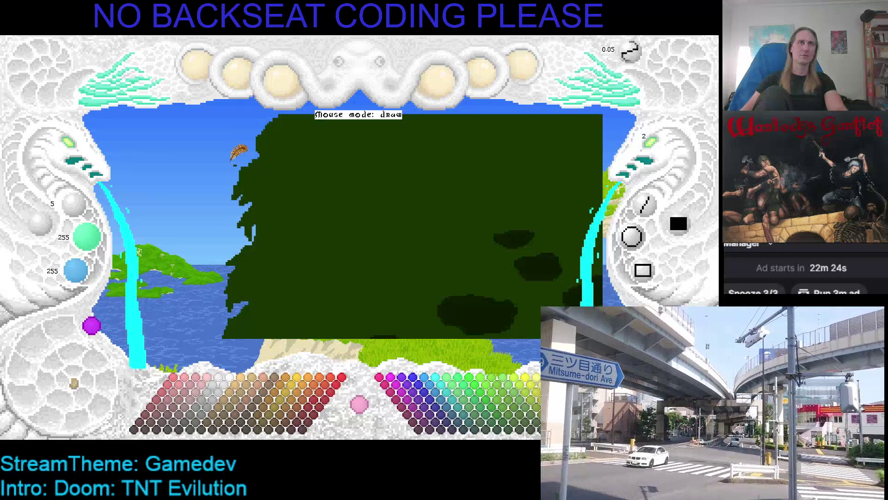
pyautogui.hotkey('ctrl', 'z')
pyautogui.hotkey('ctrl', 'z')
pyautogui.hotkey('ctrl', 'z')
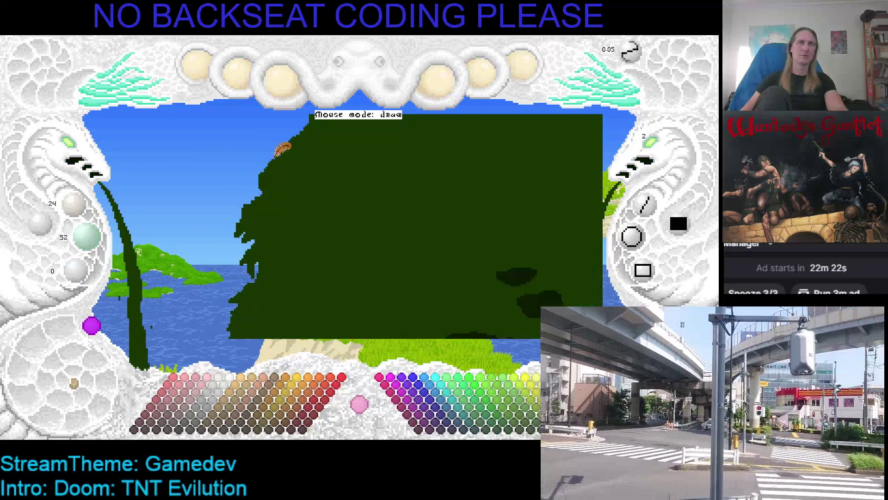
# Extend and roughen the canopy's left edge with further dark green strokes.
pyautogui.moveTo(293, 176); pyautogui.dragTo(281, 161)
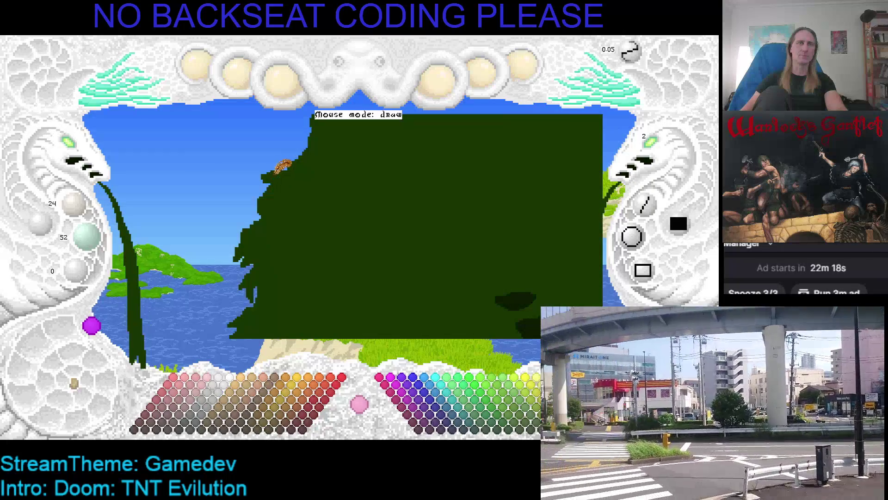
pyautogui.moveTo(259, 187)
pyautogui.mouseDown()
pyautogui.moveTo(257, 199)
pyautogui.moveTo(321, 214)
pyautogui.moveTo(218, 215)
pyautogui.moveTo(273, 287)
pyautogui.mouseUp()
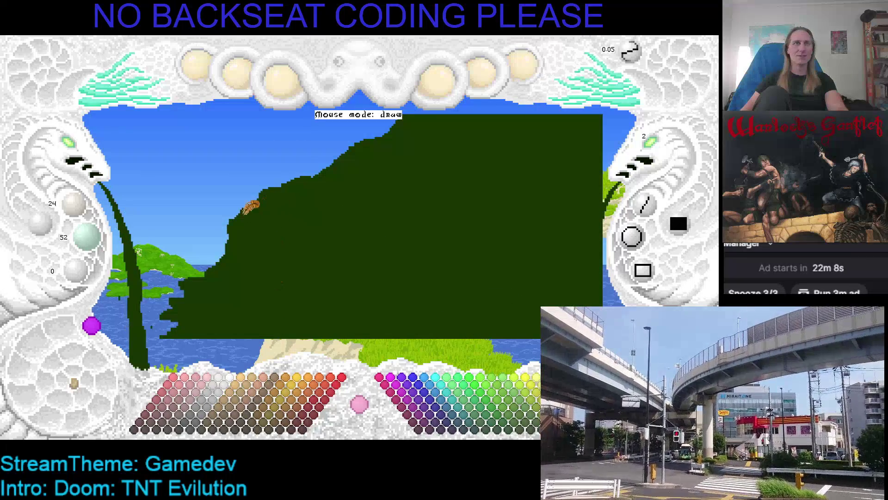
pyautogui.moveTo(254, 230); pyautogui.dragTo(302, 183)
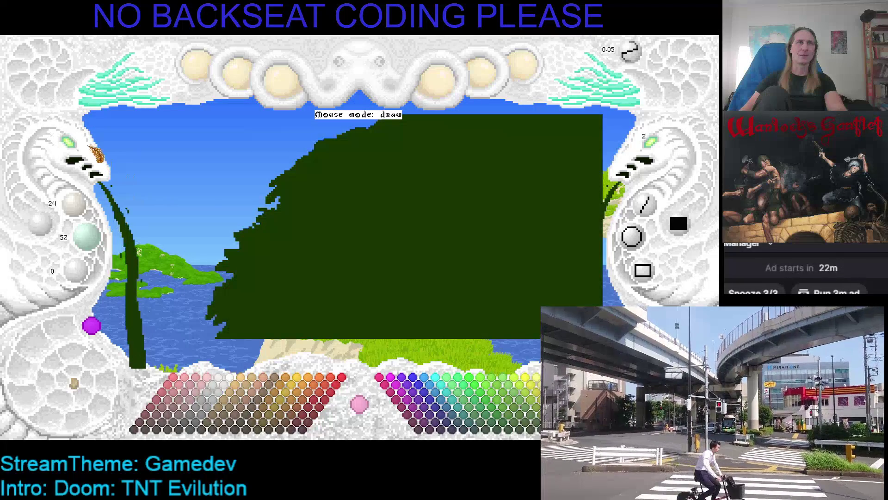
pyautogui.hotkey('ctrl', 'z')
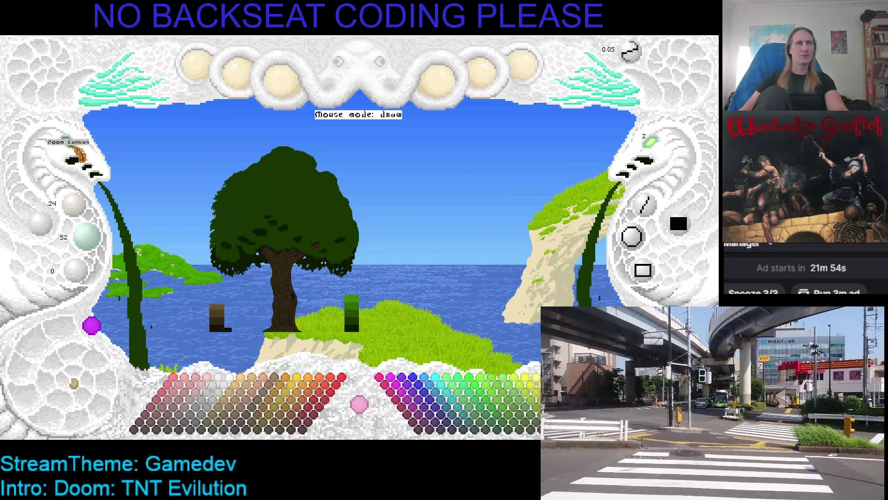
# Zoom in and add dark green pixels extending the canopy's left edge.
pyautogui.scroll(2, 79, 153)
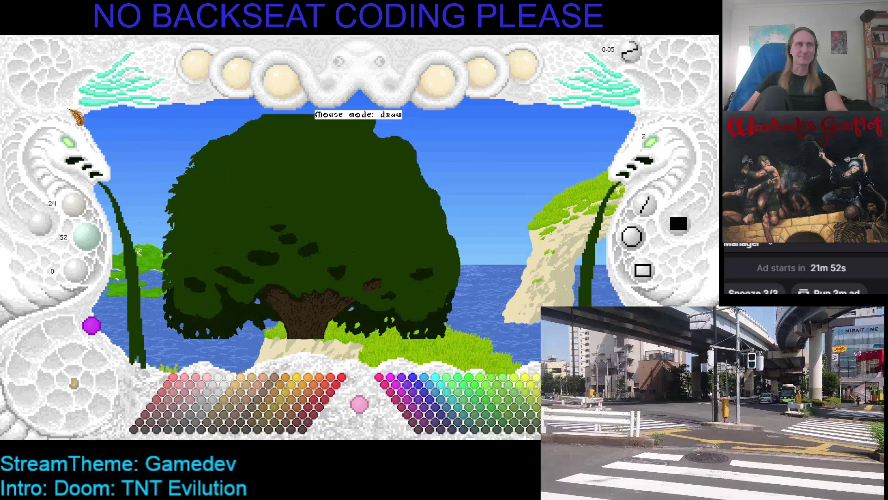
pyautogui.scroll(2, 70, 148)
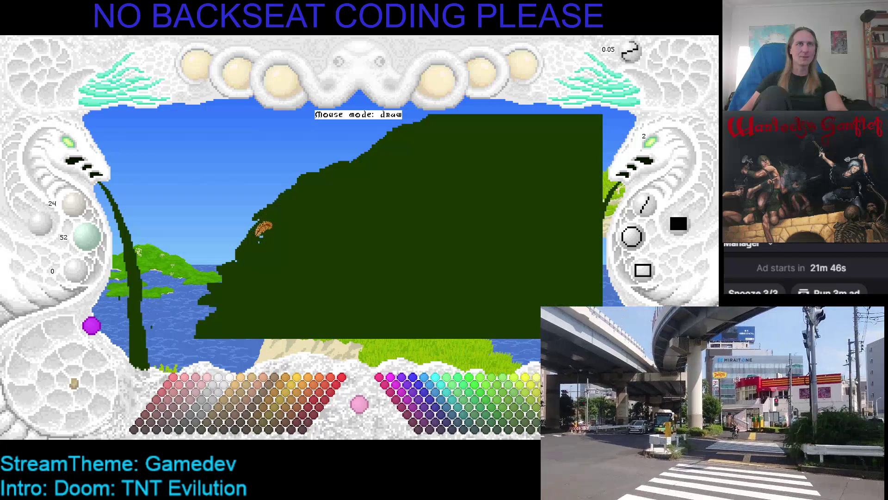
pyautogui.hotkey('ctrl', 'z')
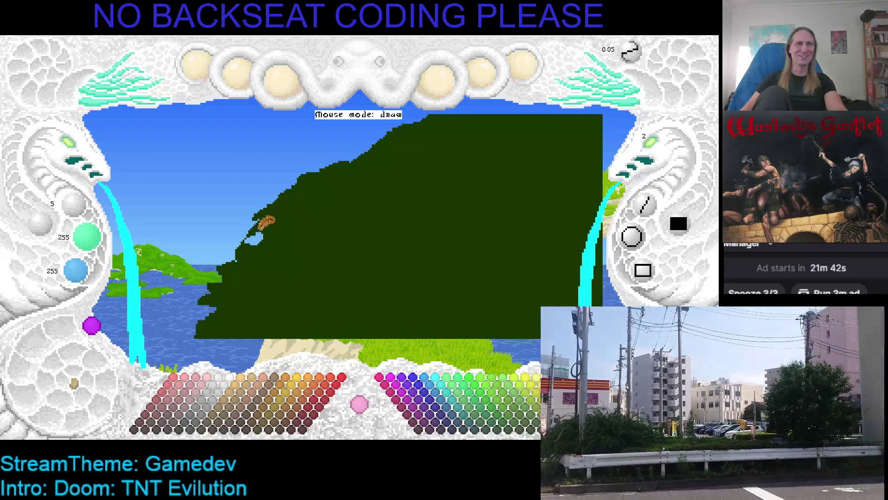
pyautogui.hotkey('ctrl', 'y')
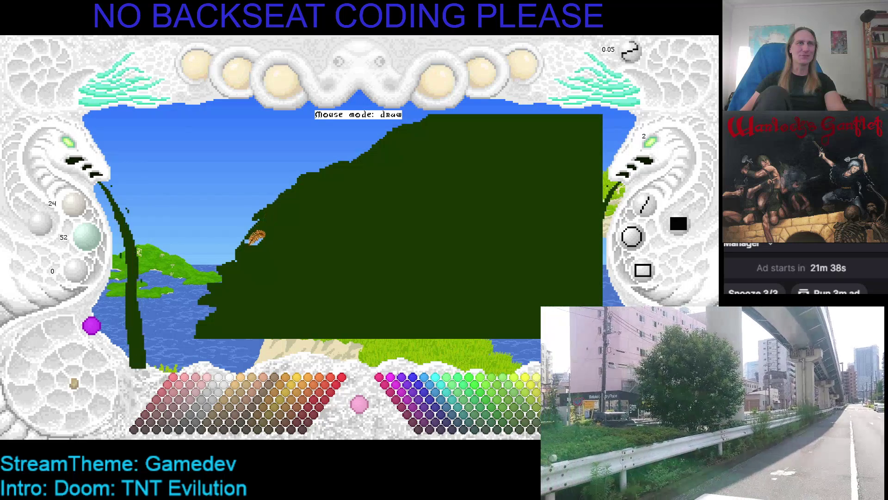
pyautogui.moveTo(263, 227); pyautogui.dragTo(243, 228)
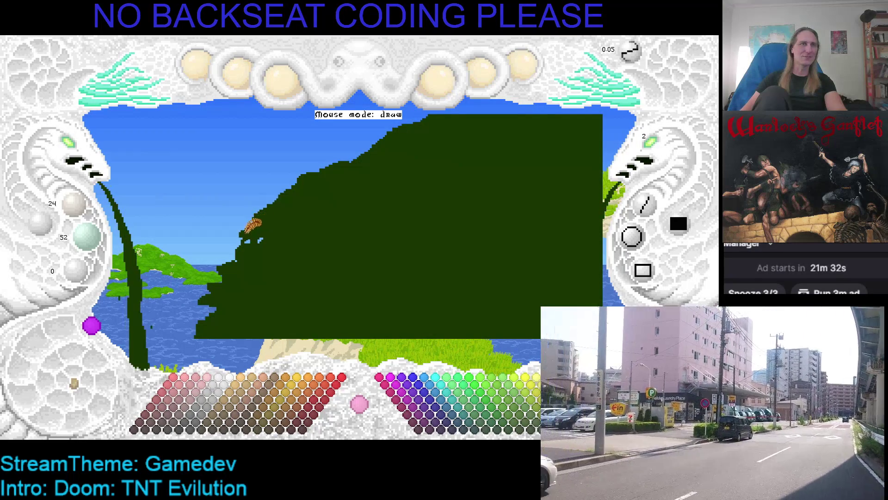
pyautogui.moveTo(246, 235)
pyautogui.mouseDown()
pyautogui.moveTo(235, 238)
pyautogui.moveTo(244, 241)
pyautogui.mouseUp()
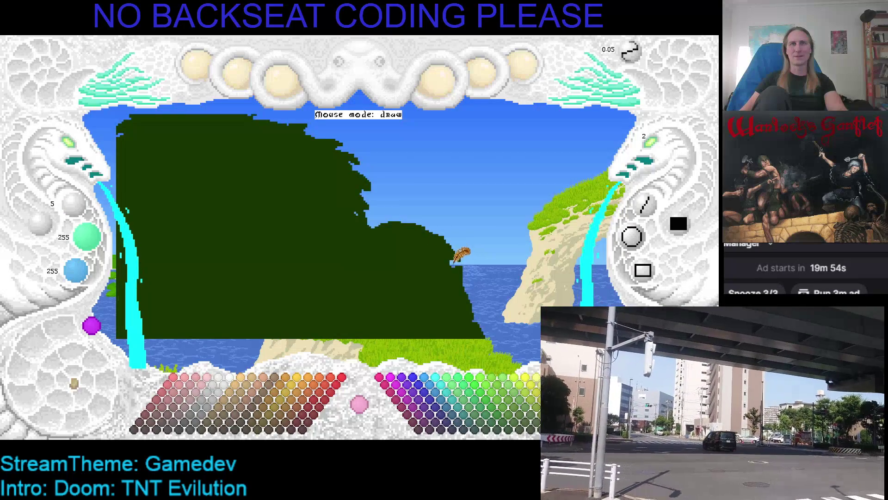
# Carve sky notches into the canopy's right edge and reshape it beside the cliff.
pyautogui.moveTo(451, 252)
pyautogui.mouseDown()
pyautogui.moveTo(449, 259)
pyautogui.moveTo(437, 248)
pyautogui.mouseUp()
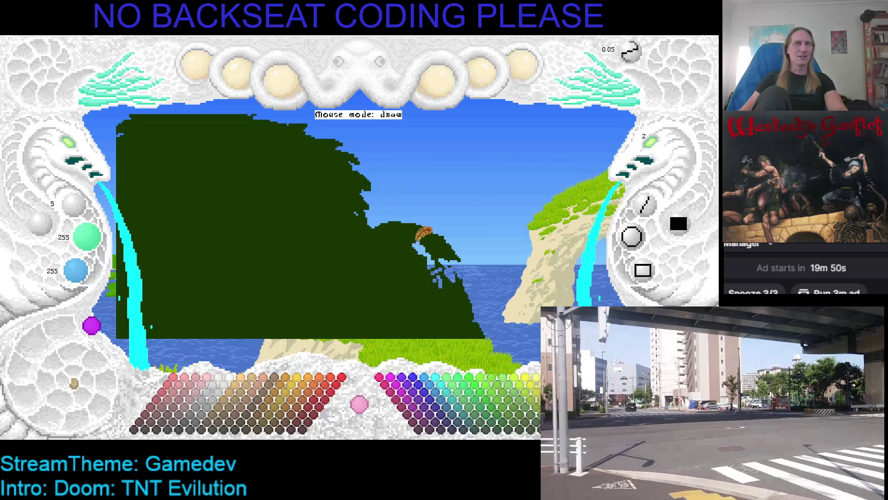
pyautogui.rightClick(442, 240)
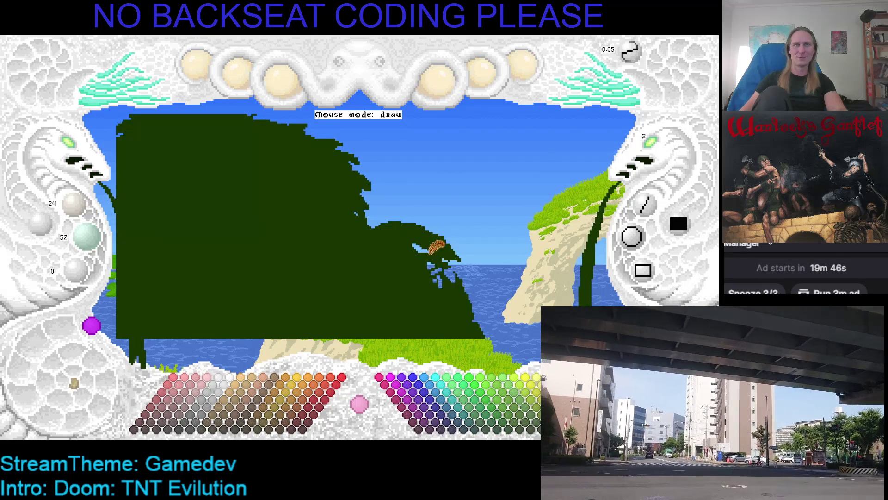
pyautogui.moveTo(451, 264)
pyautogui.mouseDown()
pyautogui.moveTo(430, 221)
pyautogui.moveTo(423, 237)
pyautogui.moveTo(432, 233)
pyautogui.moveTo(416, 236)
pyautogui.moveTo(427, 226)
pyautogui.moveTo(402, 215)
pyautogui.moveTo(425, 240)
pyautogui.moveTo(437, 226)
pyautogui.moveTo(393, 200)
pyautogui.moveTo(393, 181)
pyautogui.mouseUp()
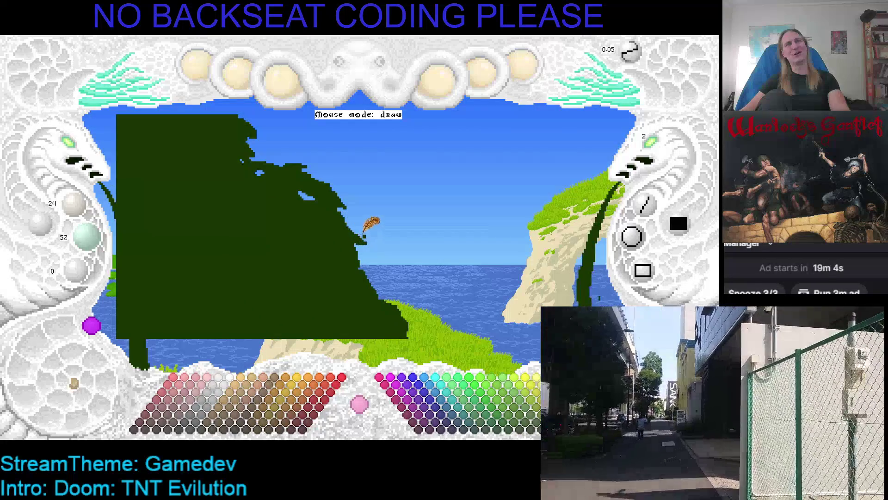
# Grow the dark green canopy further up and to the right.
pyautogui.press('Tab')
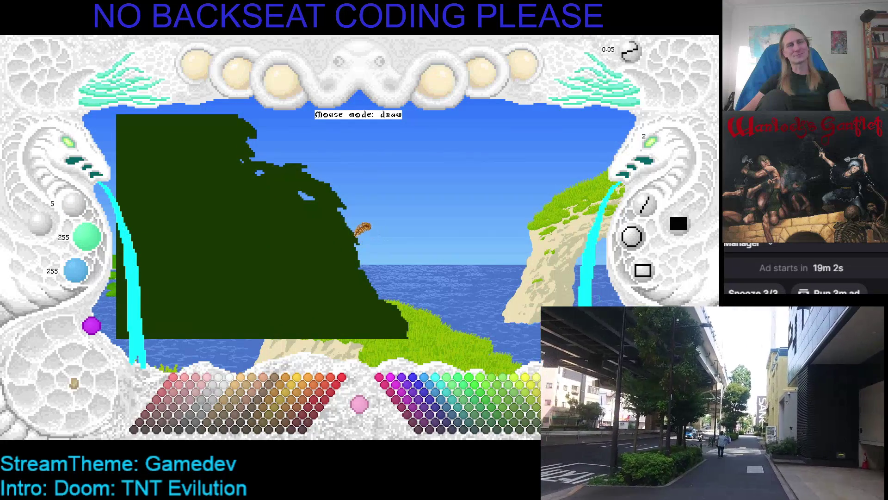
pyautogui.press('Tab')
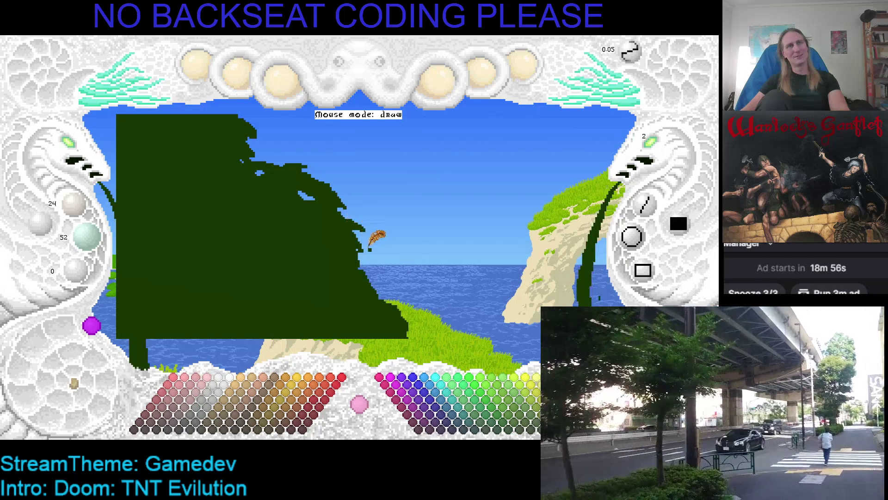
pyautogui.moveTo(375, 237); pyautogui.dragTo(390, 193)
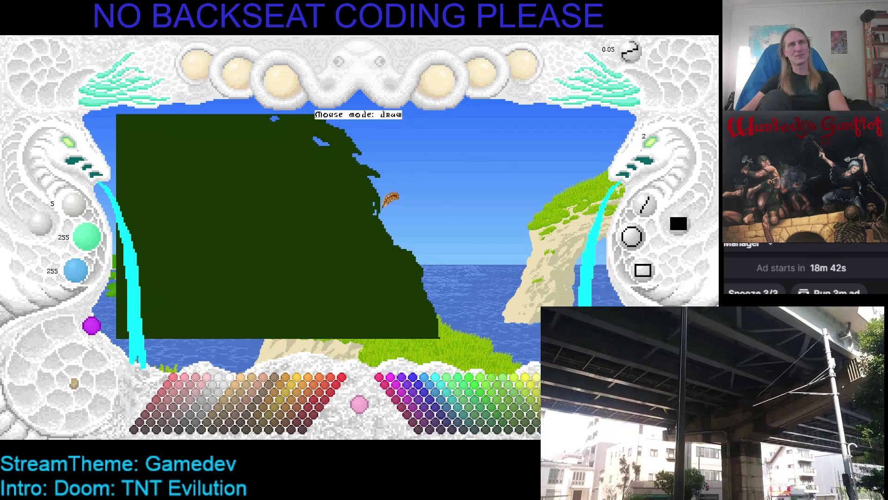
# Pick the canopy's dark green and redraw the jagged notches along its right edge.
pyautogui.rightClick(379, 204)
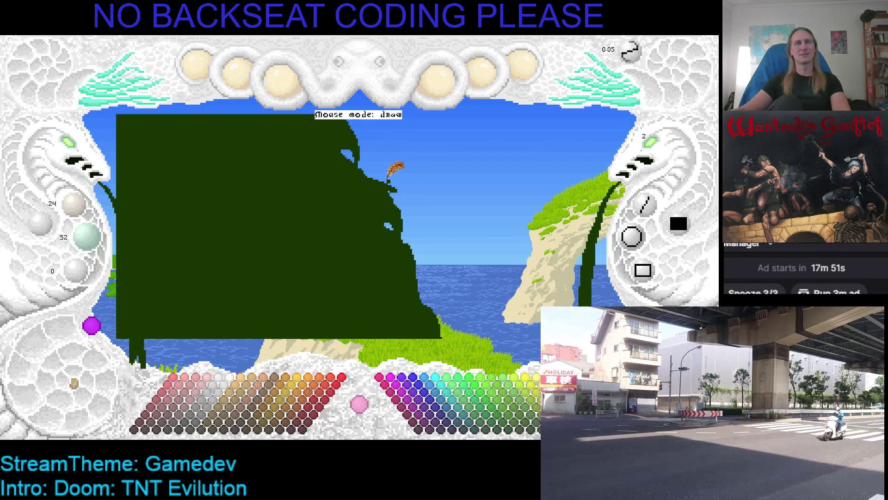
pyautogui.moveTo(391, 181); pyautogui.dragTo(357, 196)
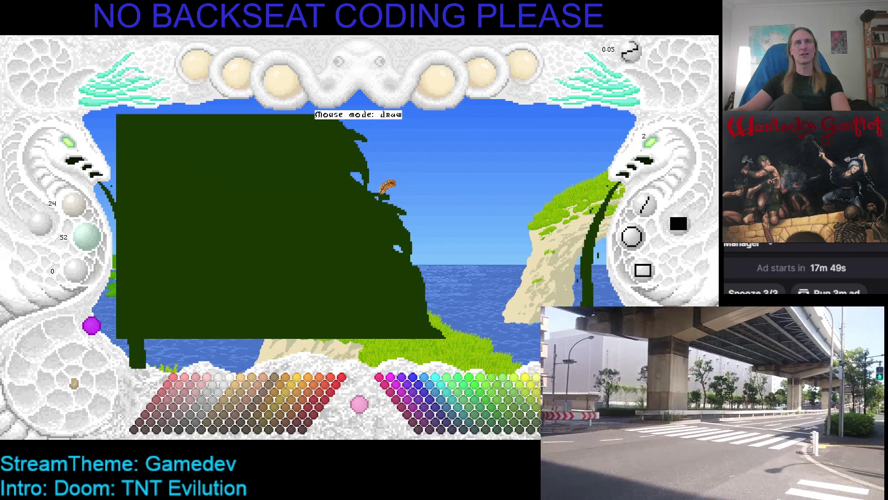
pyautogui.moveTo(402, 228); pyautogui.dragTo(402, 210)
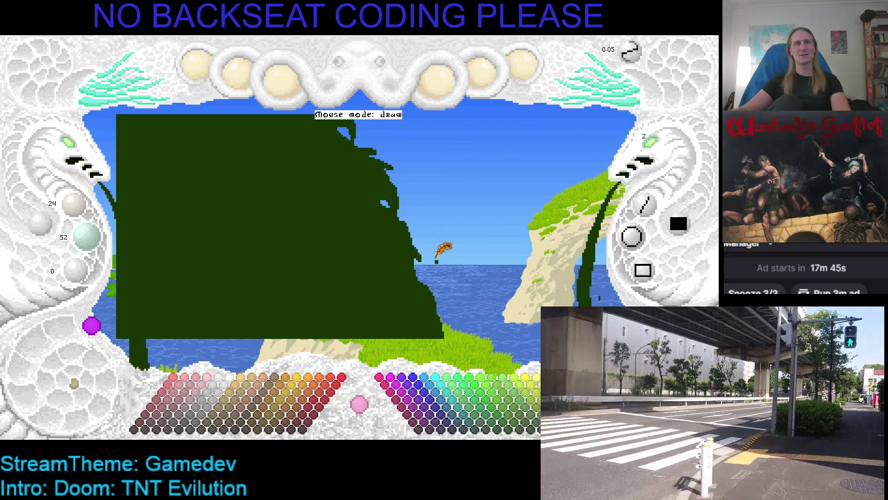
pyautogui.moveTo(430, 240); pyautogui.dragTo(413, 202)
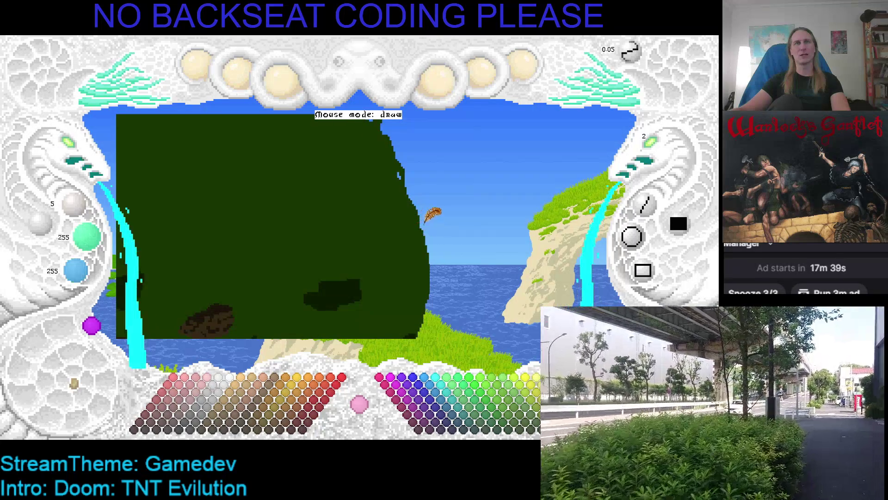
pyautogui.moveTo(412, 214)
pyautogui.mouseDown()
pyautogui.moveTo(426, 267)
pyautogui.moveTo(428, 227)
pyautogui.mouseUp()
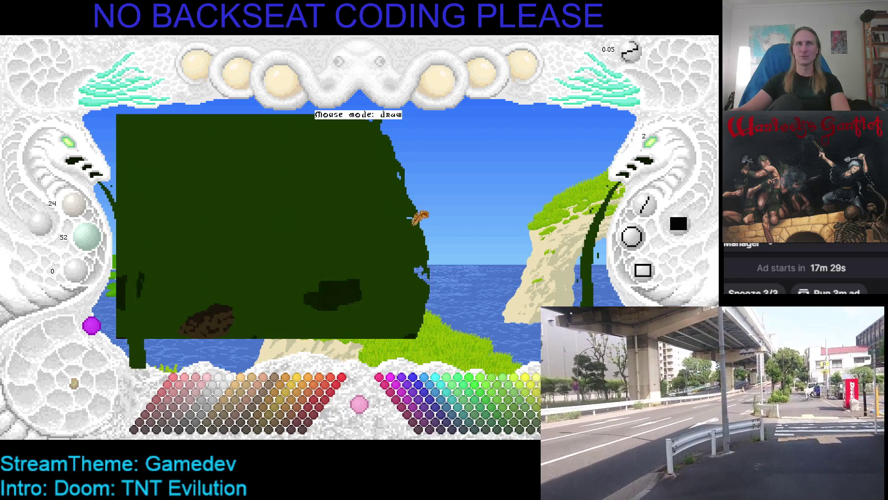
# Save the painting and zoom out to view the whole tree.
pyautogui.scroll(-2, 409, 211)
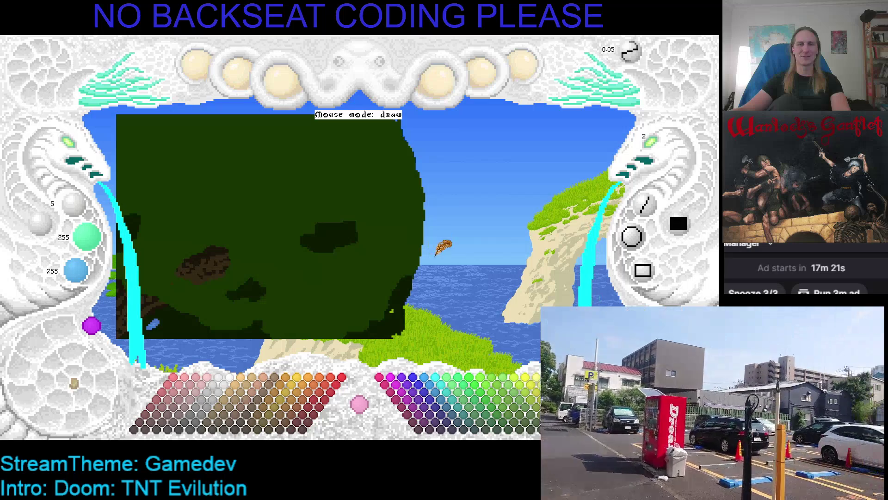
pyautogui.hotkey('ctrl', 's')
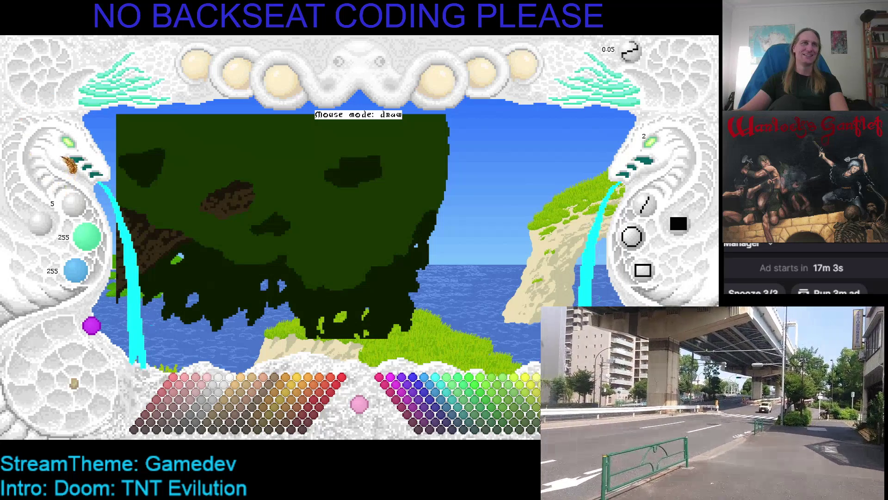
pyautogui.click(72, 145)
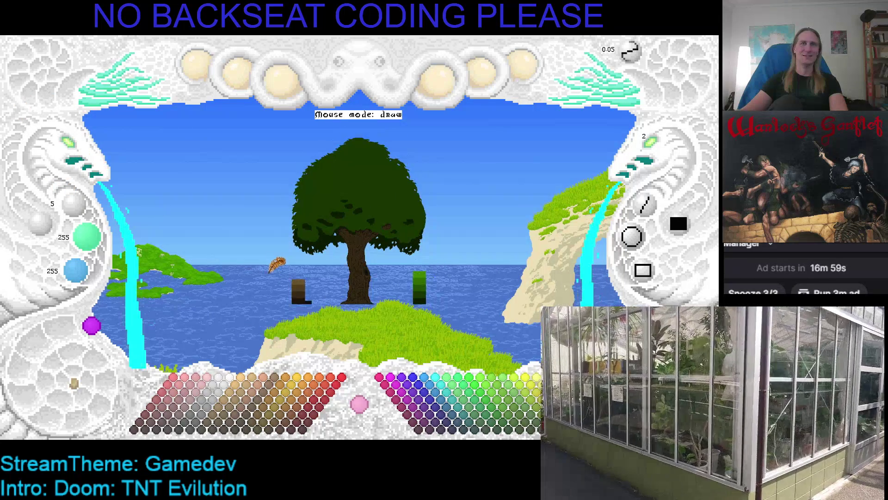
# Save, then zoom in and bring the canopy's right side into view.
pyautogui.hotkey('ctrl', 's')
pyautogui.moveTo(259, 267); pyautogui.dragTo(206, 276)
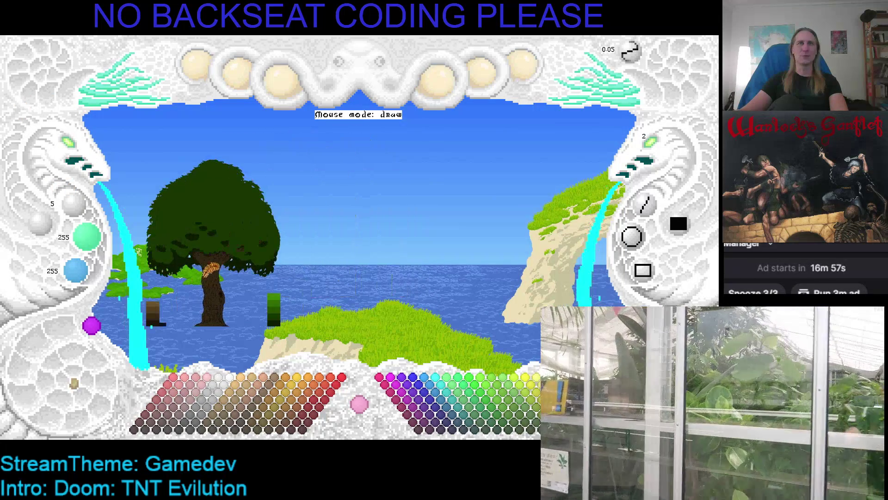
pyautogui.click(69, 143)
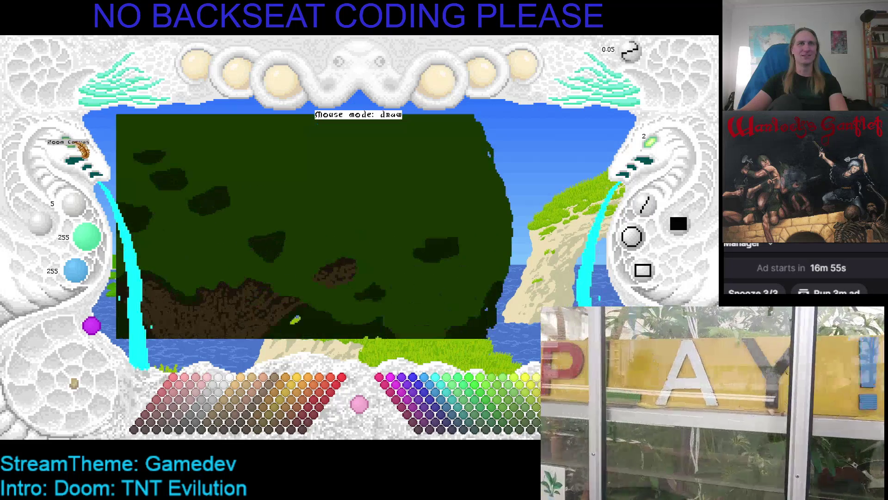
pyautogui.moveTo(347, 184)
pyautogui.mouseDown()
pyautogui.moveTo(164, 197)
pyautogui.moveTo(303, 232)
pyautogui.mouseUp()
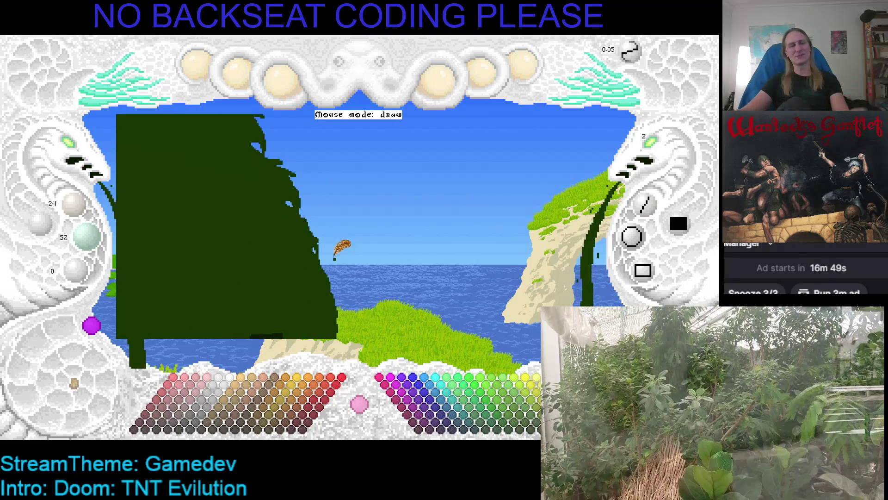
pyautogui.moveTo(330, 283); pyautogui.dragTo(357, 190)
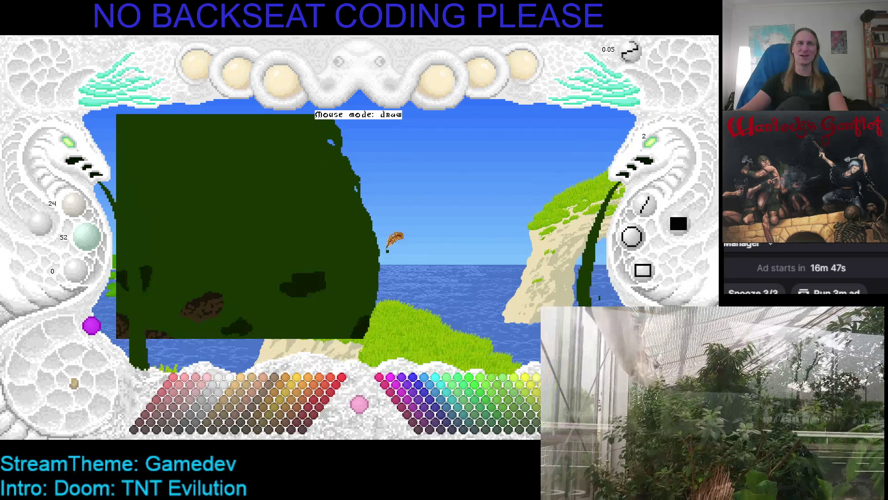
# Push the dark green canopy outward on the right, pick its green, and save.
pyautogui.moveTo(383, 256)
pyautogui.mouseDown()
pyautogui.moveTo(379, 236)
pyautogui.moveTo(378, 272)
pyautogui.mouseUp()
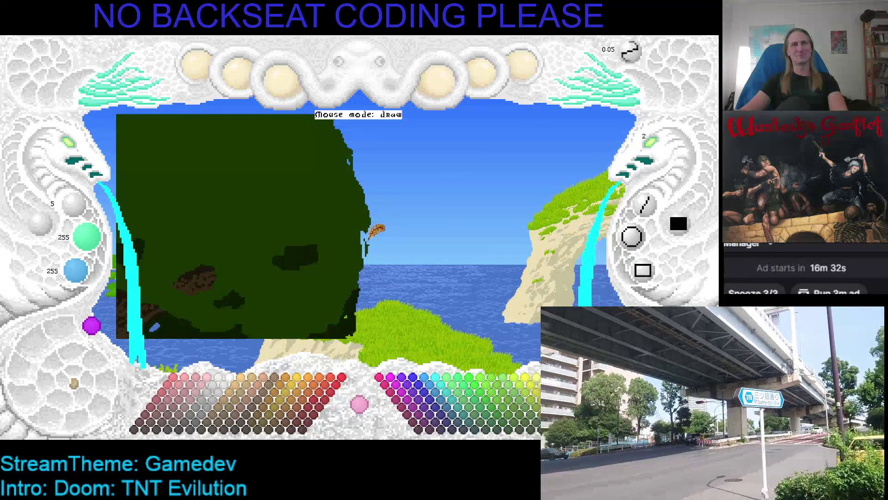
pyautogui.rightClick(371, 217)
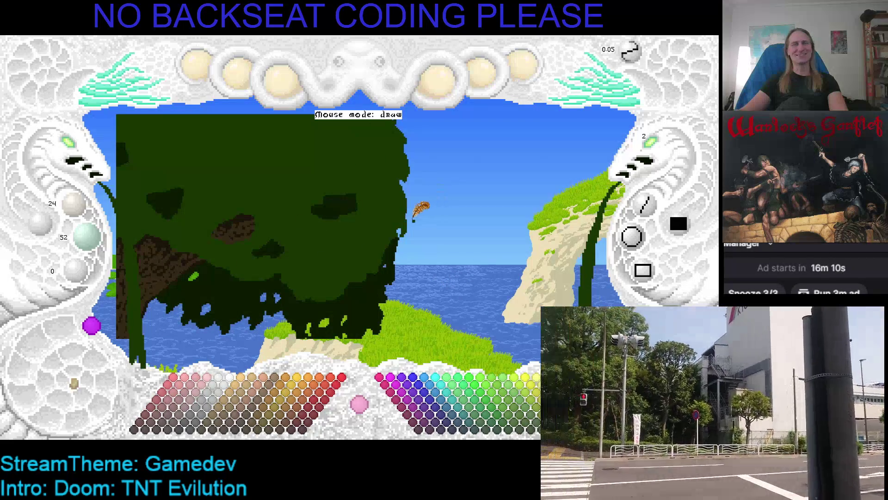
pyautogui.hotkey('ctrl', 's')
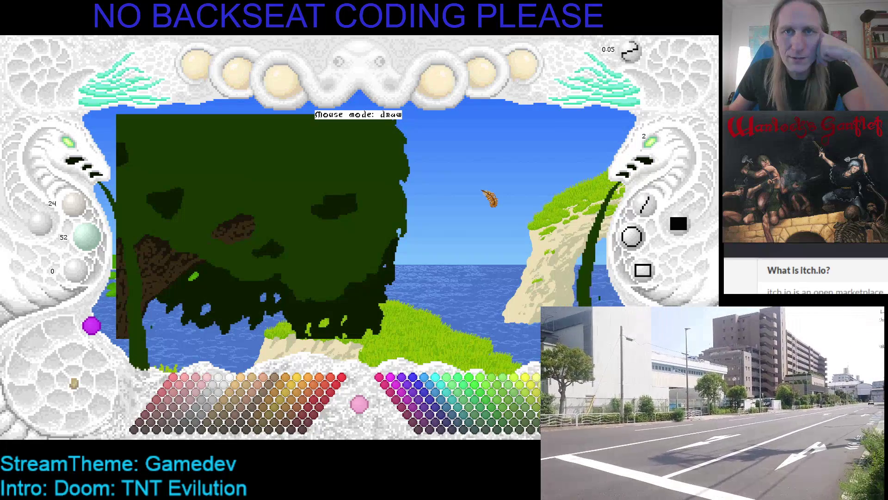
pyautogui.moveTo(607, 190); pyautogui.dragTo(599, 254)
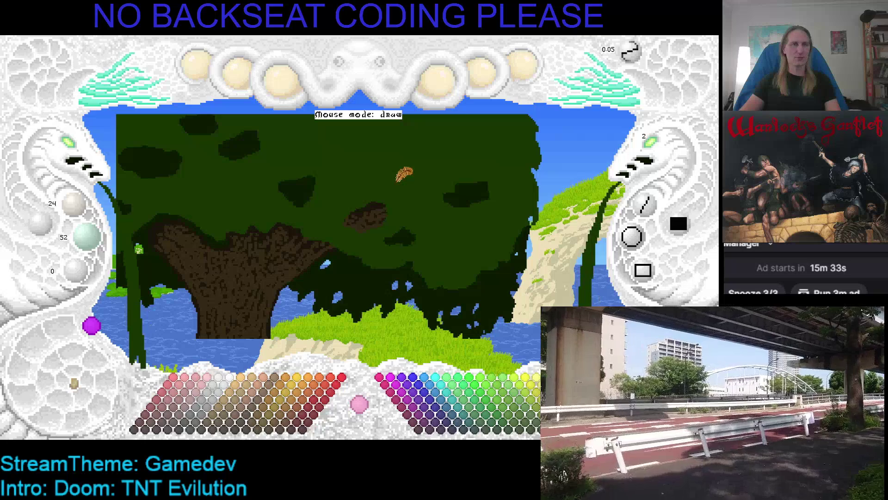
# Show text labels on all the controls with Tab, then hide them again with H.
pyautogui.press('Tab')
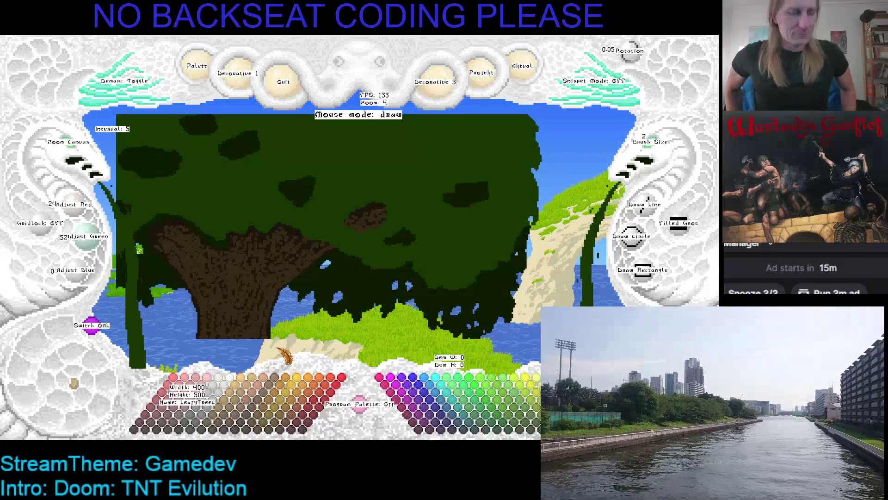
pyautogui.press('h')
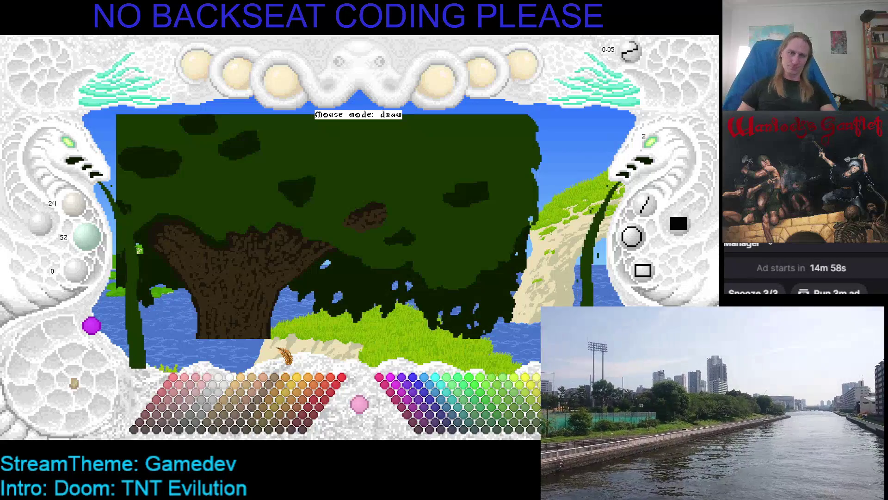
pyautogui.scroll(1, 363, 257)
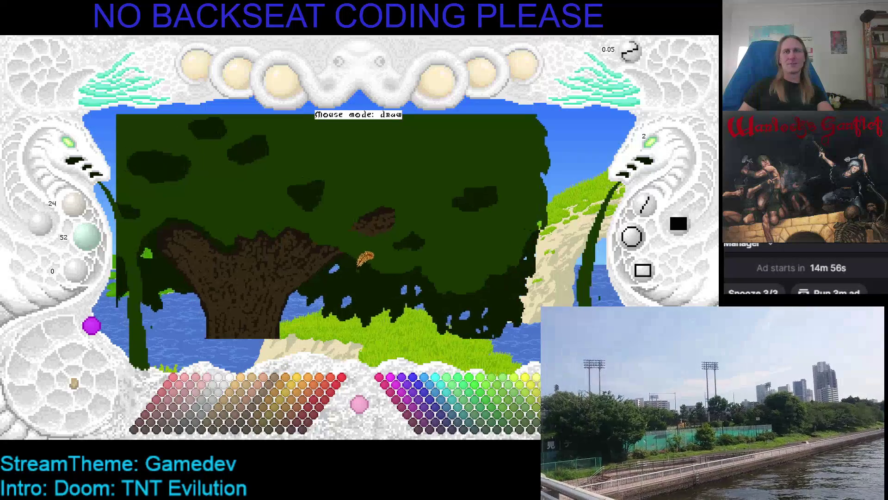
# Sample the canopy's dark greens, revert the painting colour to cyan, and zoom back in on the tree.
pyautogui.scroll(-3, 363, 257)
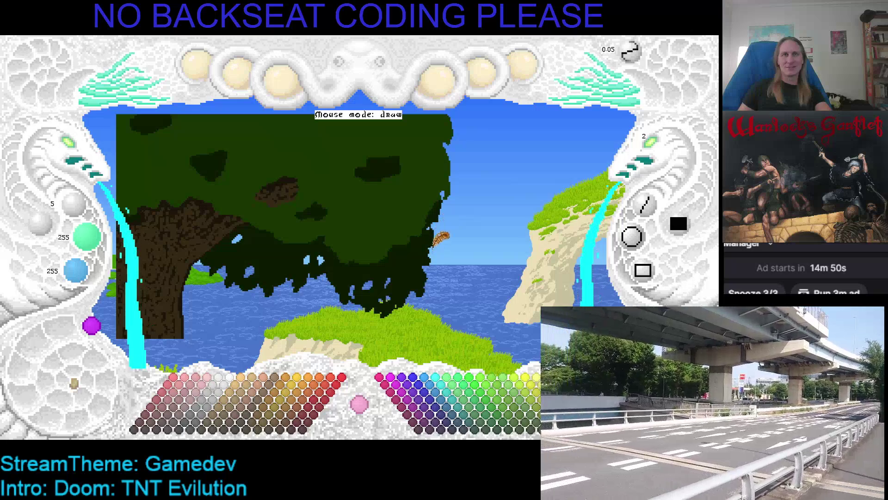
pyautogui.rightClick(442, 208)
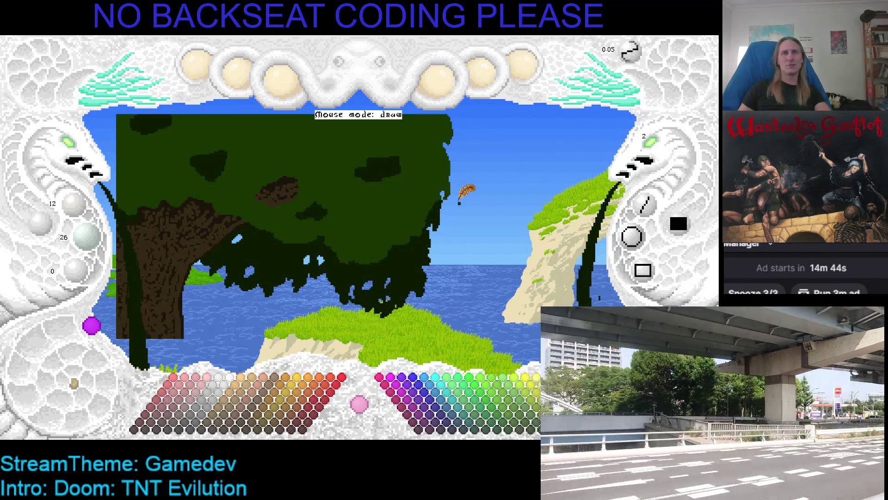
pyautogui.hotkey('ctrl', 'z')
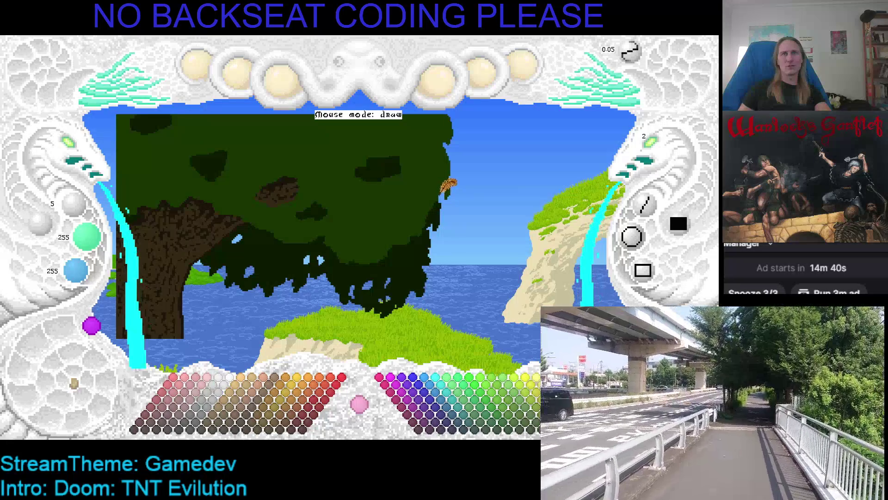
pyautogui.rightClick(439, 192)
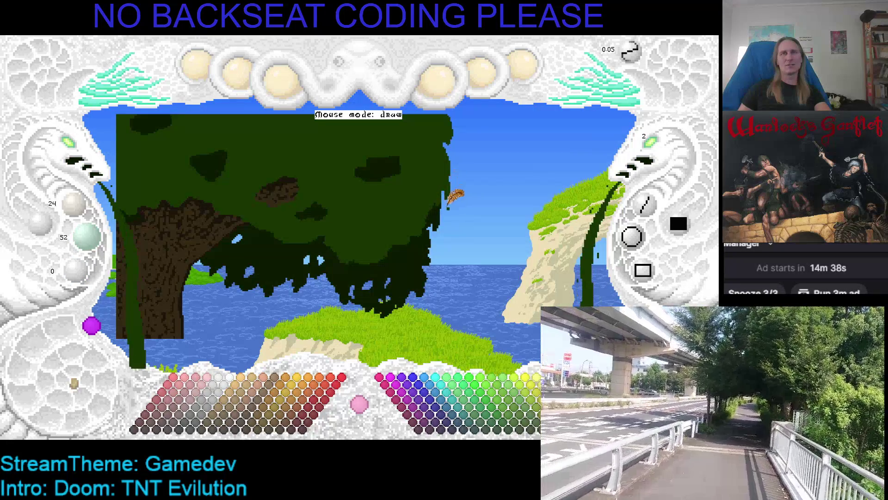
pyautogui.hotkey('ctrl', 'z')
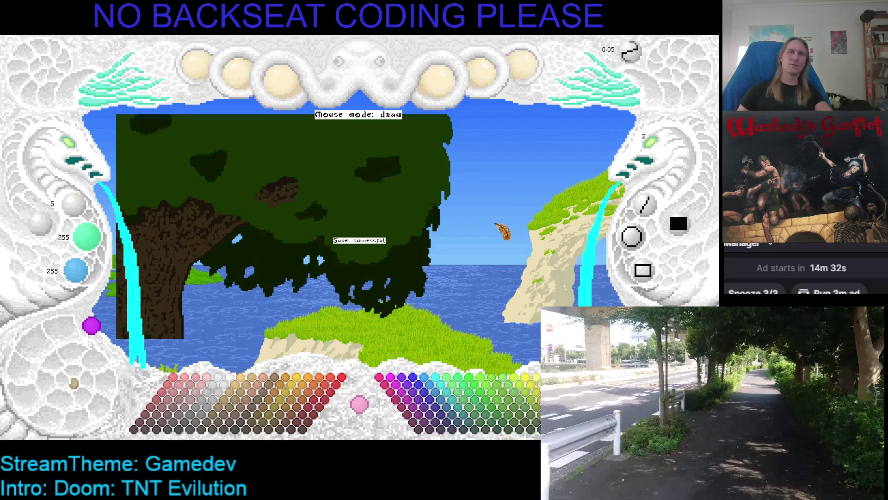
pyautogui.scroll(3, 298, 200)
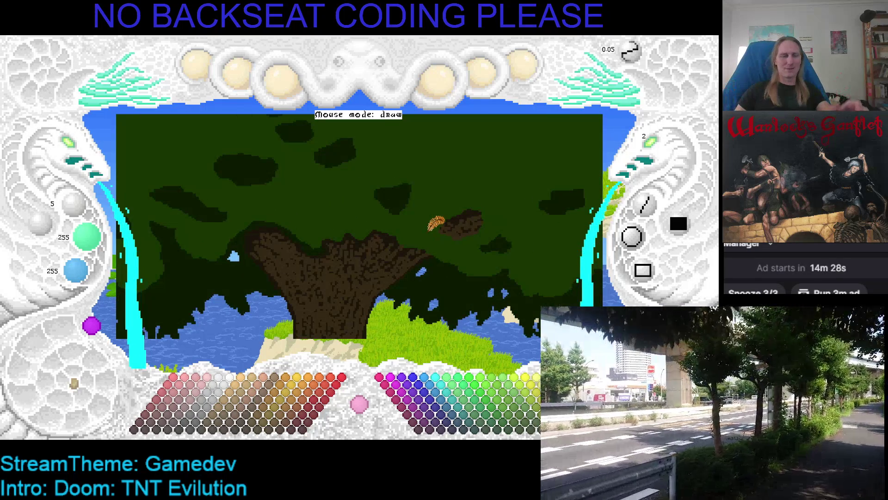
# Pick the canopy's dark green as the painting colour and pan the view across the tree.
pyautogui.scroll(1, 360, 158)
pyautogui.scroll(-1, 361, 145)
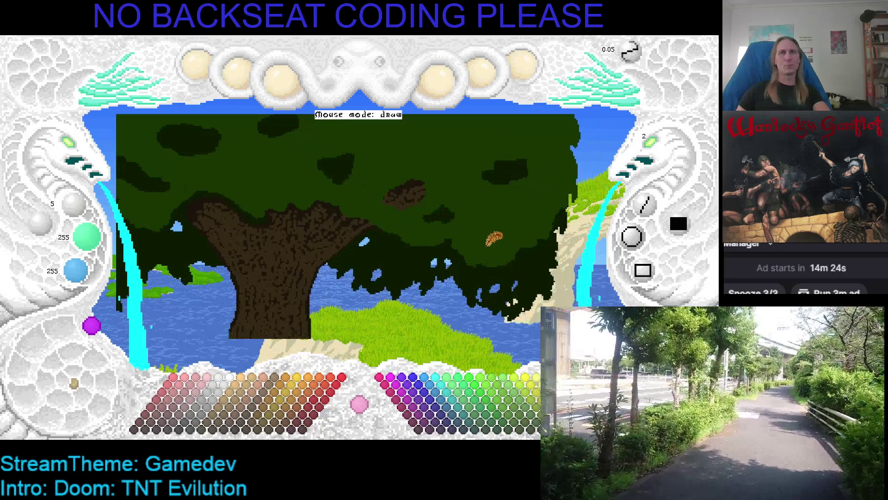
pyautogui.rightClick(537, 232)
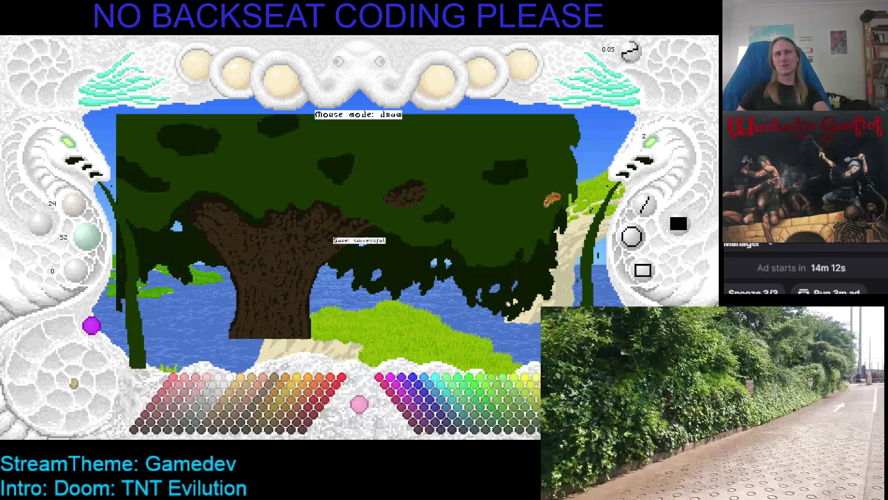
pyautogui.press('Right')
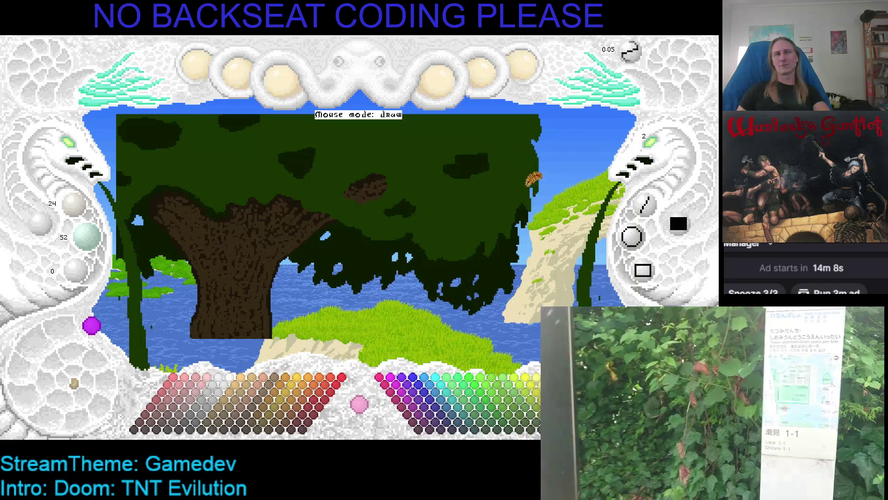
pyautogui.press('Left')
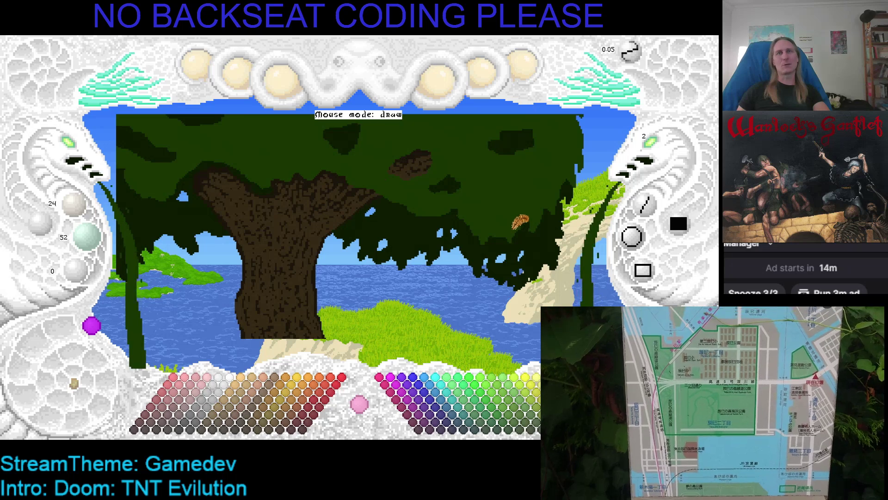
# Save the painting and pan the view across the tree to the left foliage.
pyautogui.hotkey('ctrl', 's')
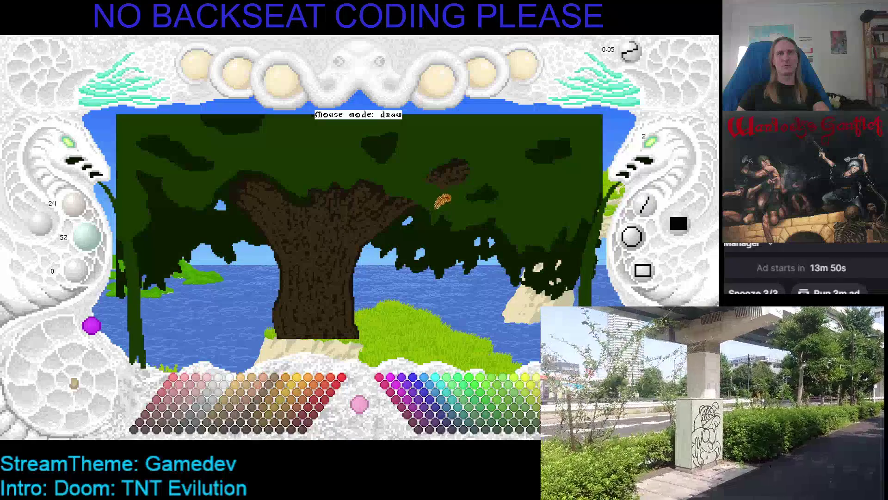
pyautogui.moveTo(397, 175); pyautogui.dragTo(481, 221)
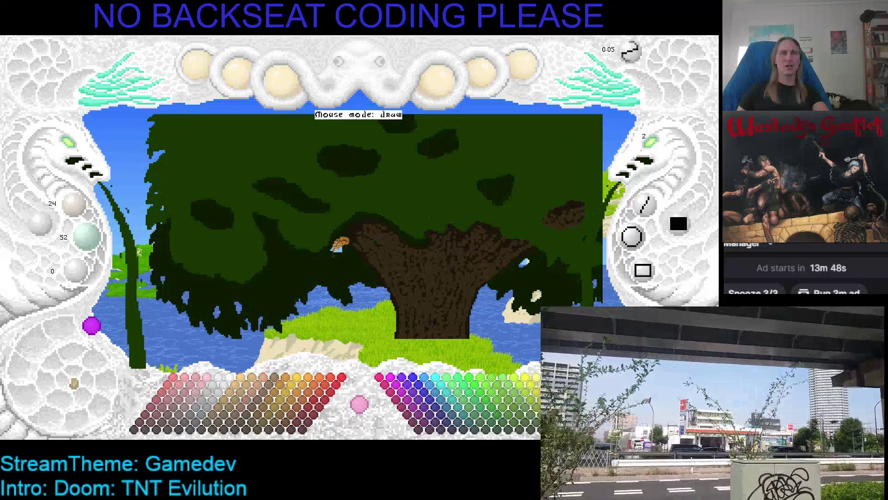
pyautogui.moveTo(294, 238); pyautogui.dragTo(326, 227)
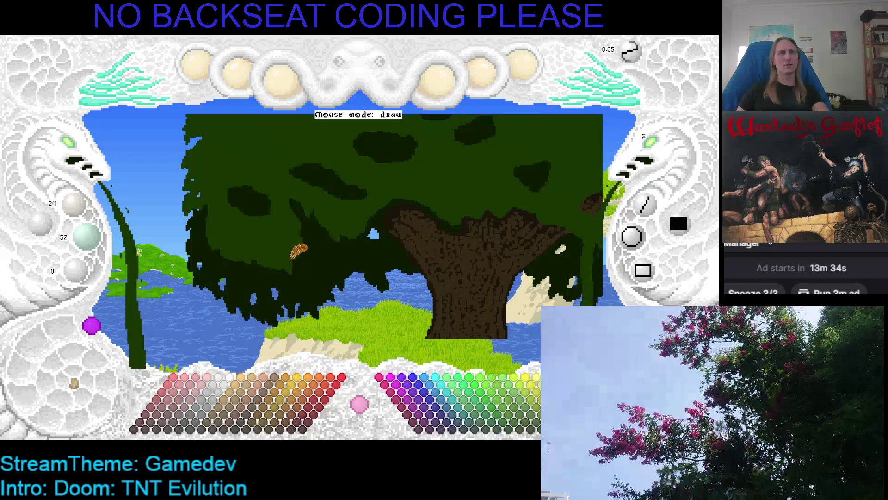
pyautogui.press('Left')
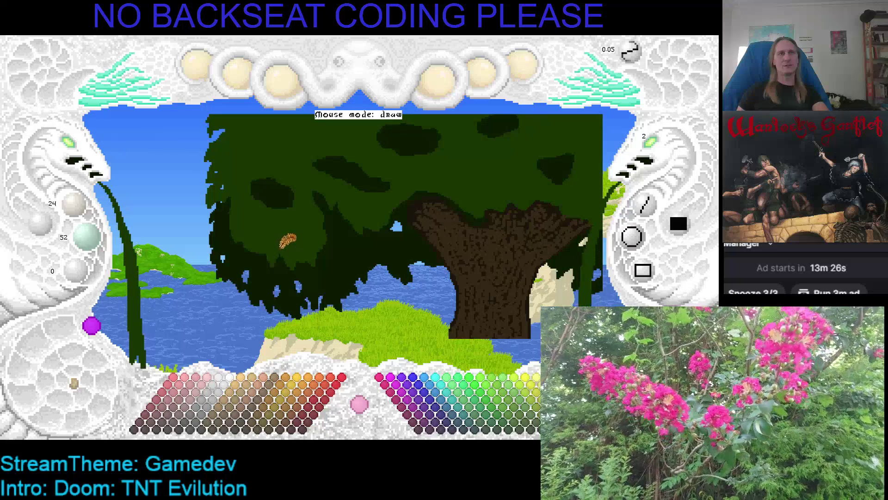
pyautogui.press('Left')
pyautogui.press('Left')
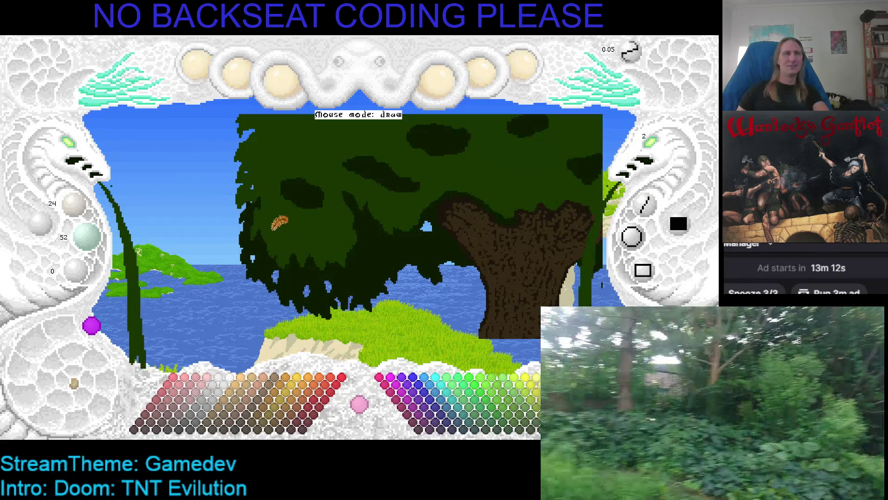
pyautogui.scroll(1, 324, 208)
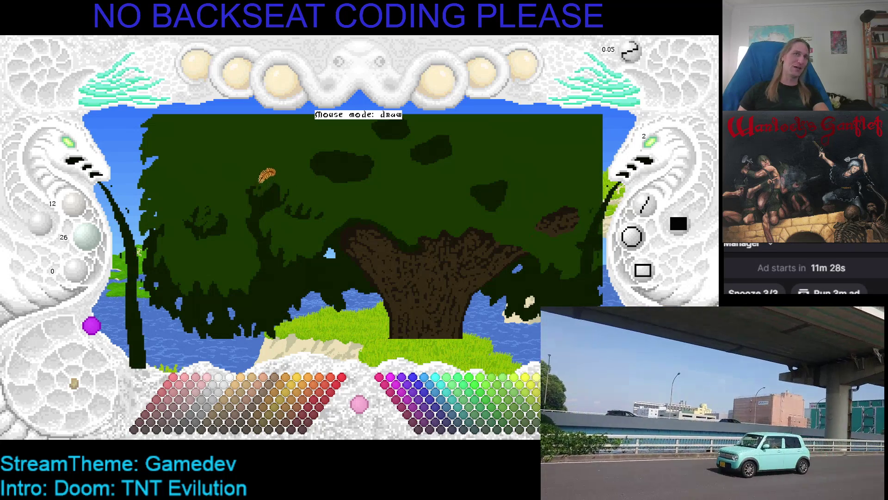
# Paint dark branch silhouettes into the left canopy at adjusted brush sizes, saving three times.
pyautogui.scroll(2, 270, 190)
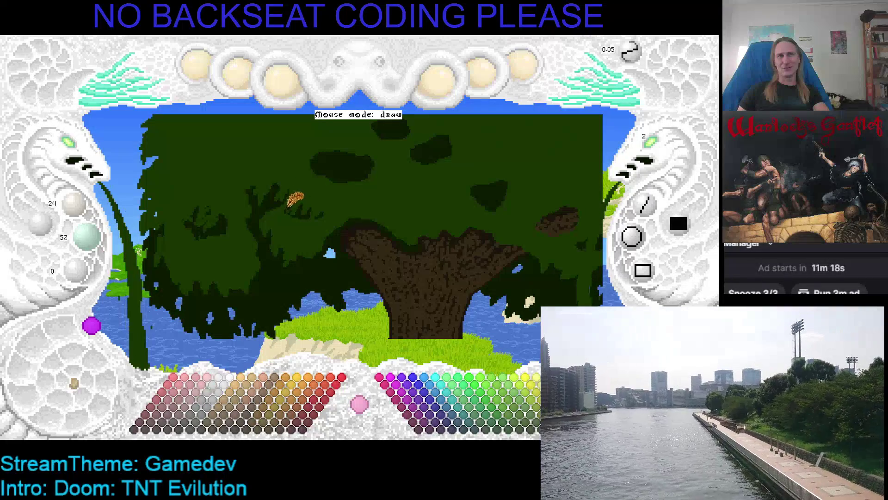
pyautogui.scroll(-1, 296, 196)
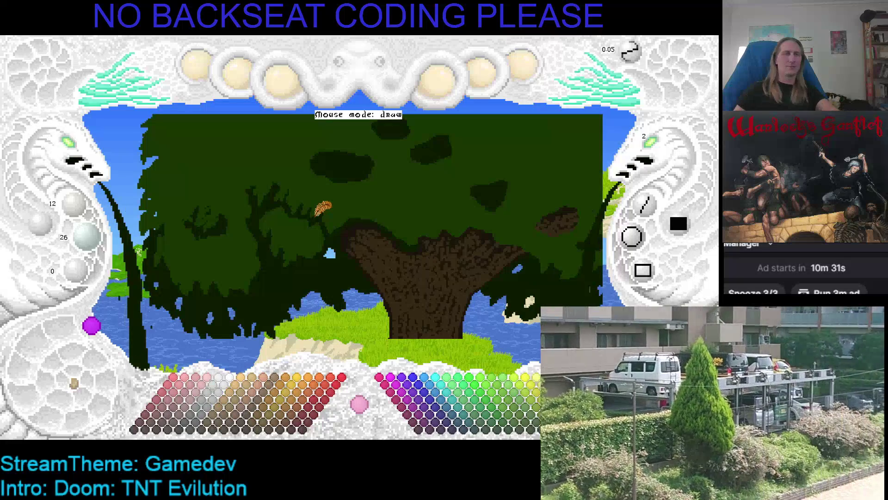
pyautogui.hotkey('ctrl', 's')
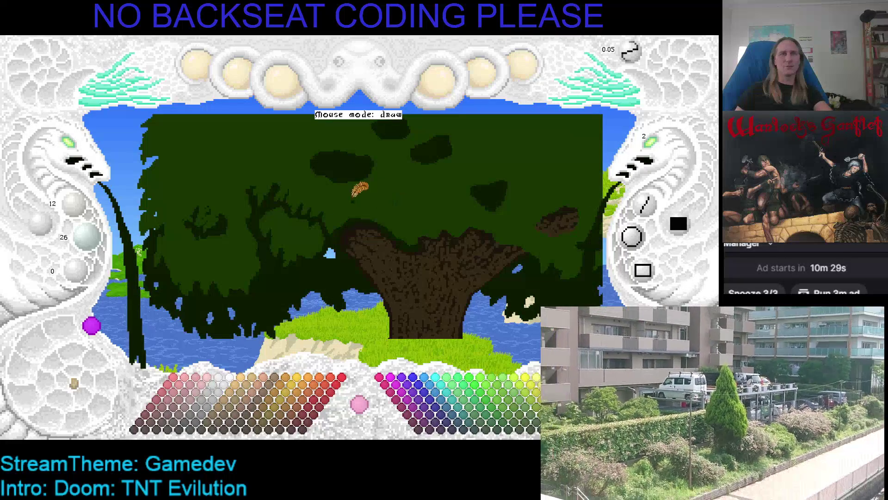
pyautogui.scroll(-1, 347, 194)
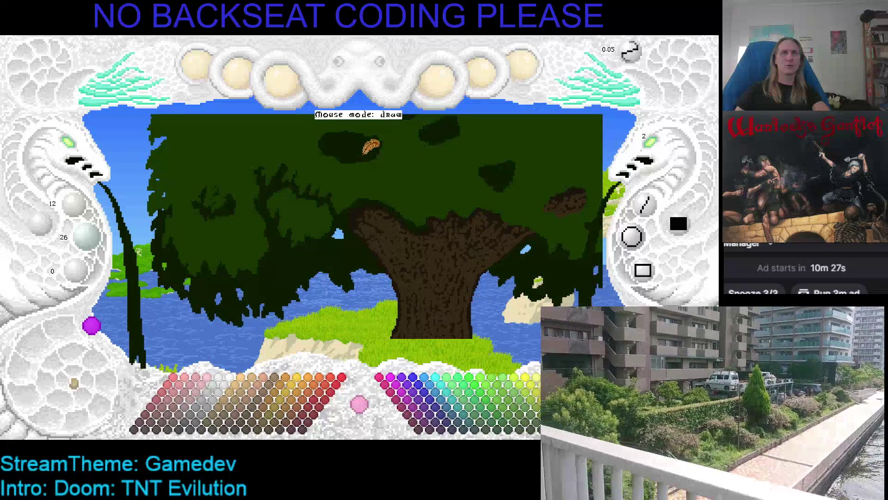
pyautogui.scroll(2, 370, 151)
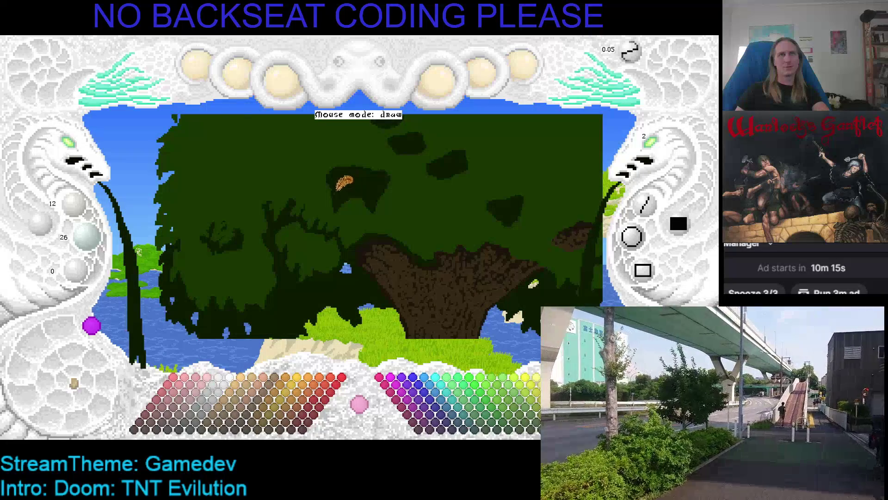
pyautogui.hotkey('ctrl', 's')
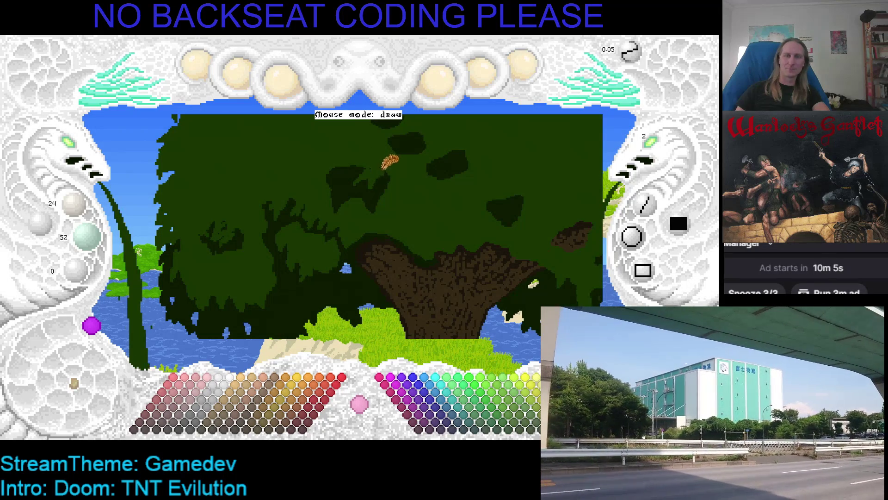
pyautogui.hotkey('ctrl', 's')
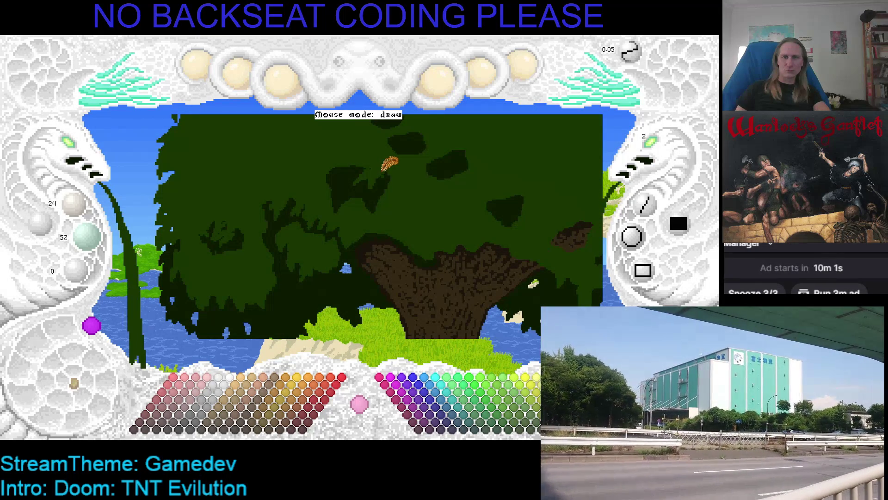
pyautogui.moveTo(393, 172); pyautogui.dragTo(401, 192)
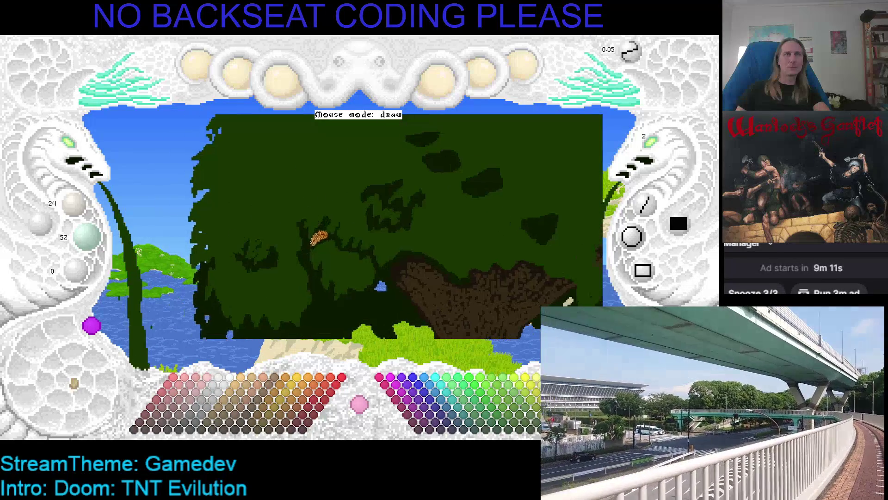
# Save the painting after adding dark green shading to the top of the canopy.
pyautogui.hotkey('ctrl', 's')
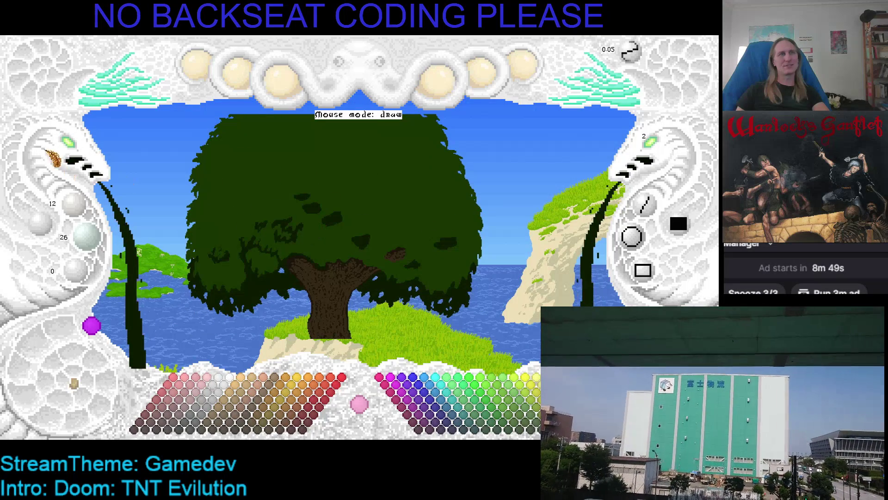
# Zoom out with the Zoom Canvas gem to view the whole tree, then zoom back in.
pyautogui.click(72, 144)
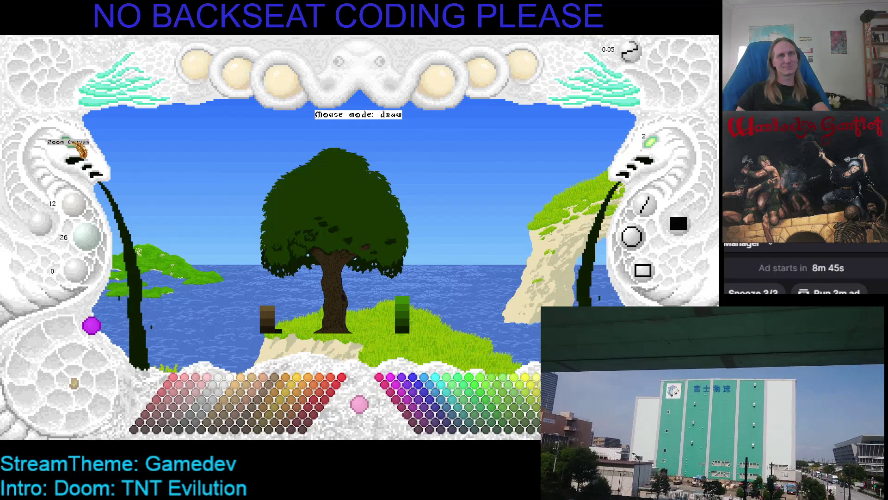
pyautogui.click(76, 146)
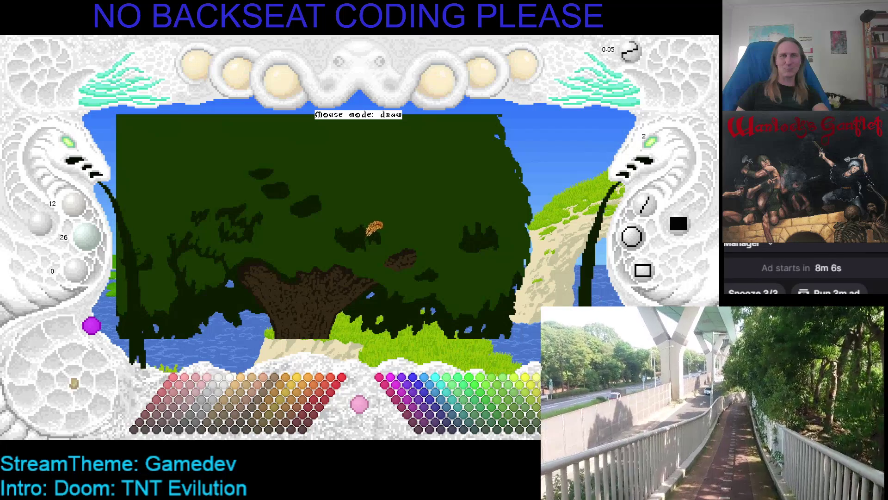
# Undo the last dark foliage stroke, zoom in, and paint a new dark shadow stroke on the canopy.
pyautogui.hotkey('ctrl', 'z')
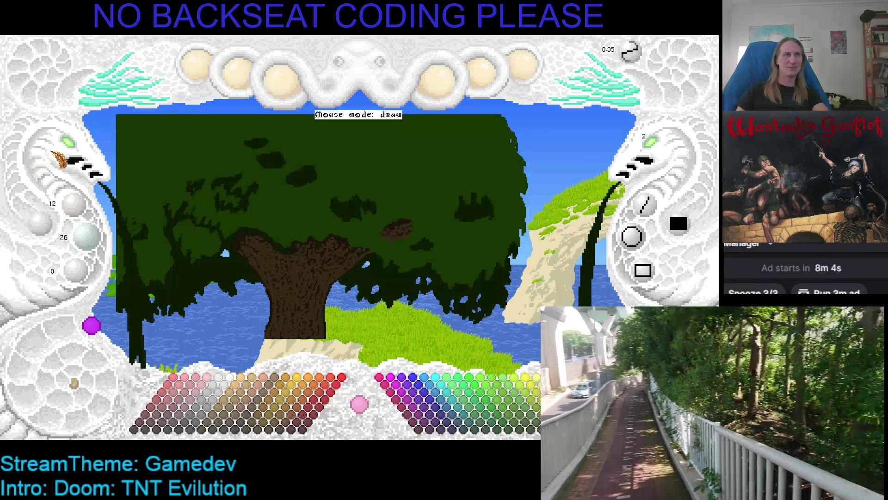
pyautogui.click(69, 147)
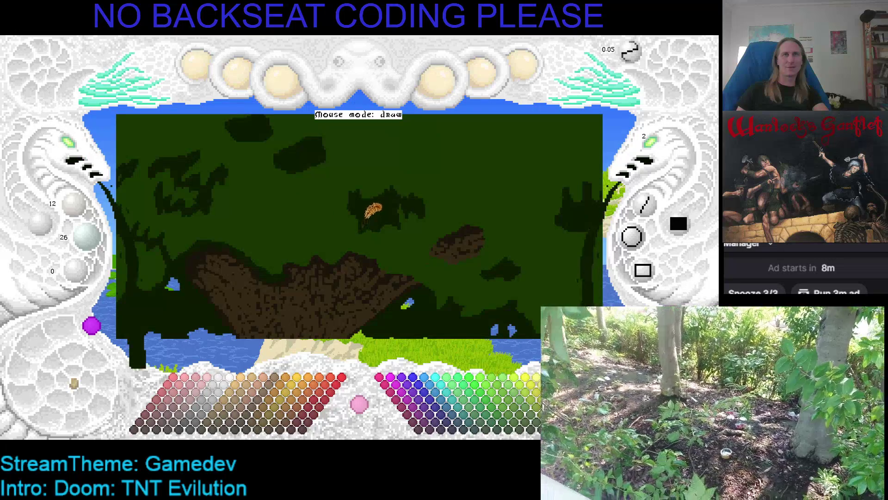
pyautogui.scroll(-1, 398, 218)
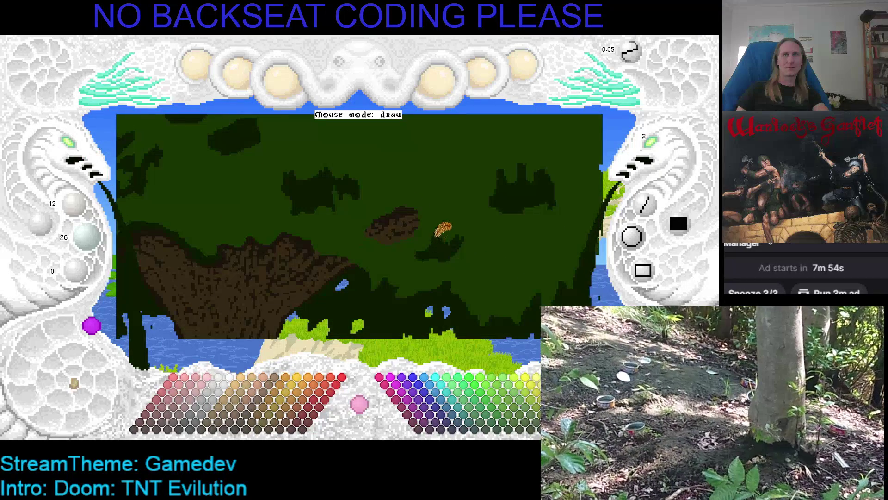
pyautogui.moveTo(408, 271); pyautogui.dragTo(421, 243)
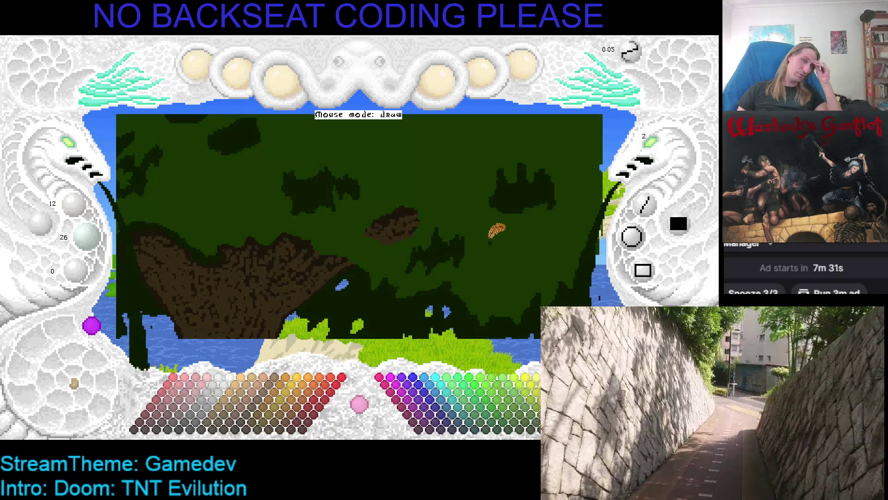
# Raise the left-panel size values from 12 and 26 to 24 and 52.
pyautogui.scroll(1, 498, 229)
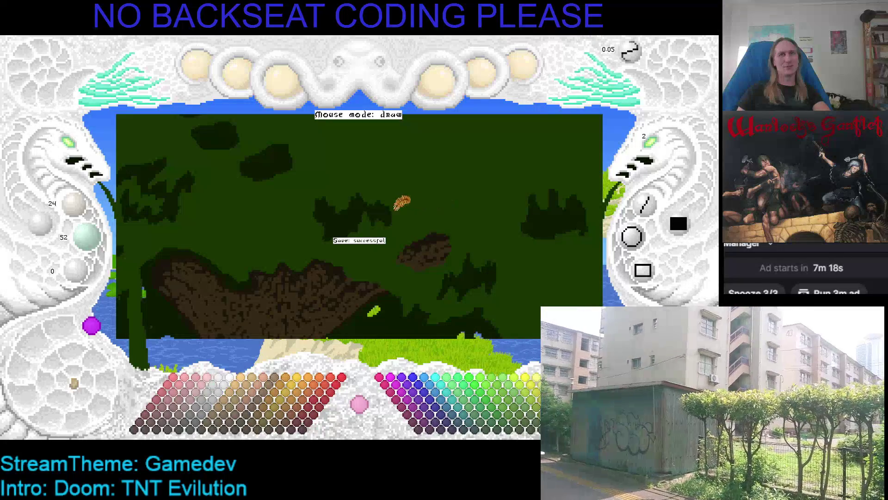
pyautogui.press('Right')
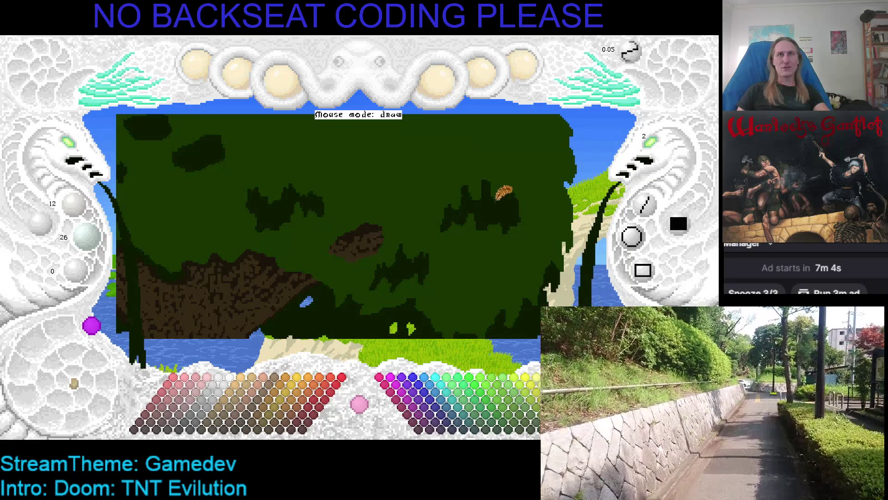
pyautogui.scroll(1, 516, 199)
pyautogui.scroll(1, 504, 192)
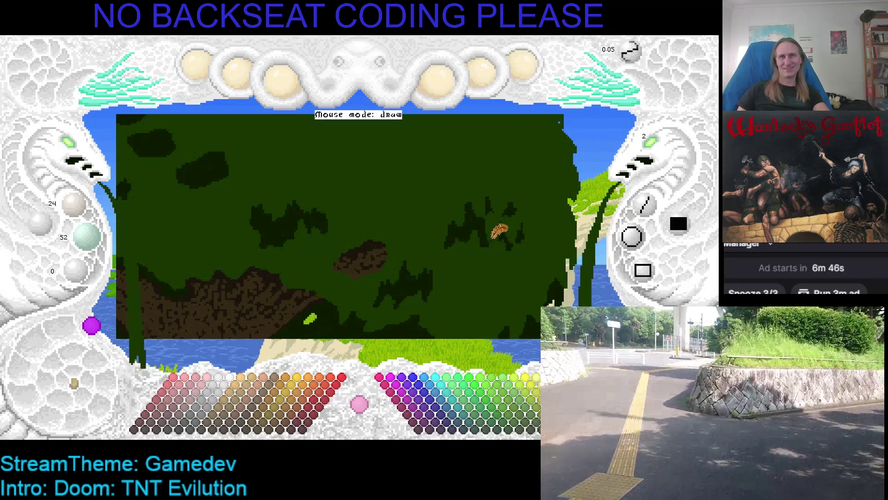
pyautogui.scroll(1, 504, 209)
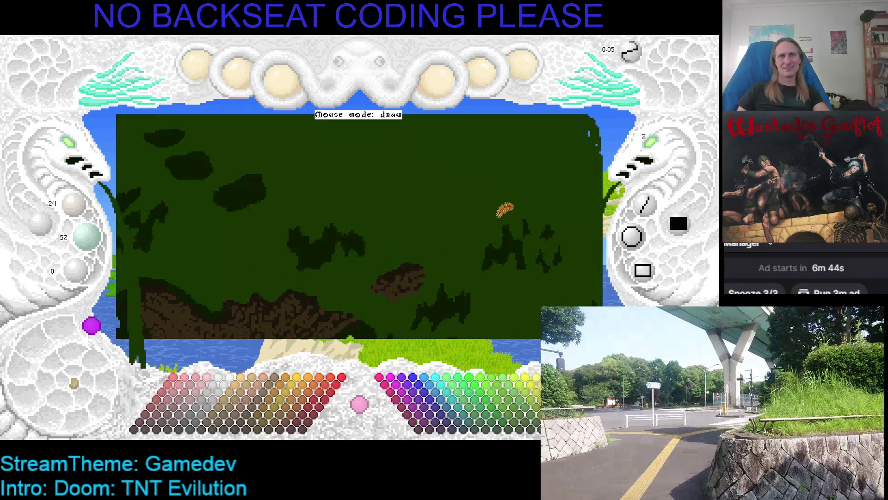
# Pan across the zoomed canopy, then reframe the view on the trunk and lower canopy.
pyautogui.moveTo(424, 241); pyautogui.dragTo(467, 199)
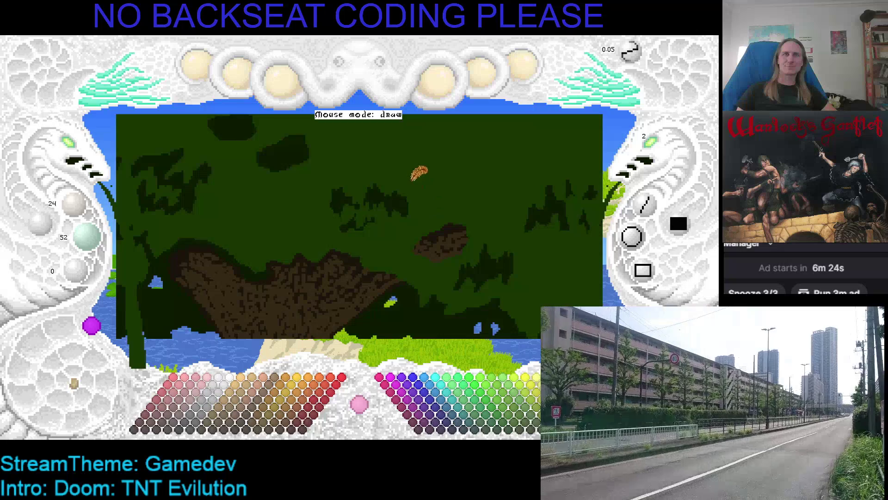
pyautogui.moveTo(419, 173); pyautogui.dragTo(451, 245)
pyautogui.scroll(5, 379, 204)
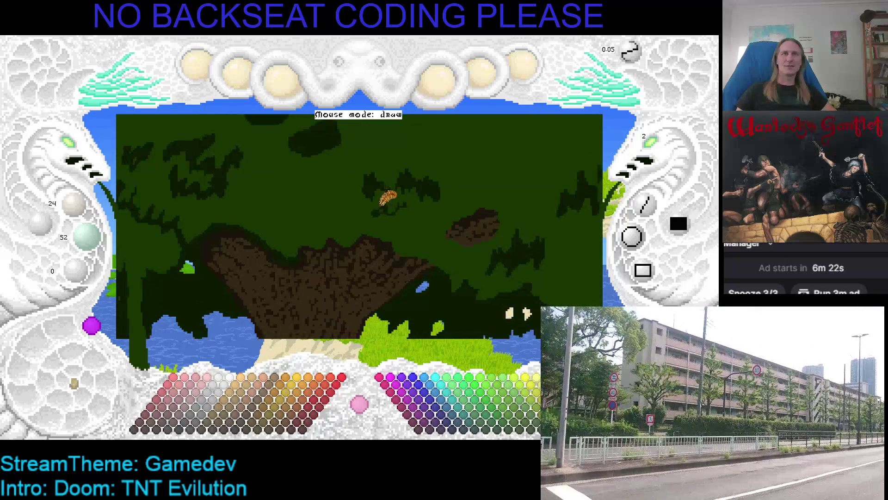
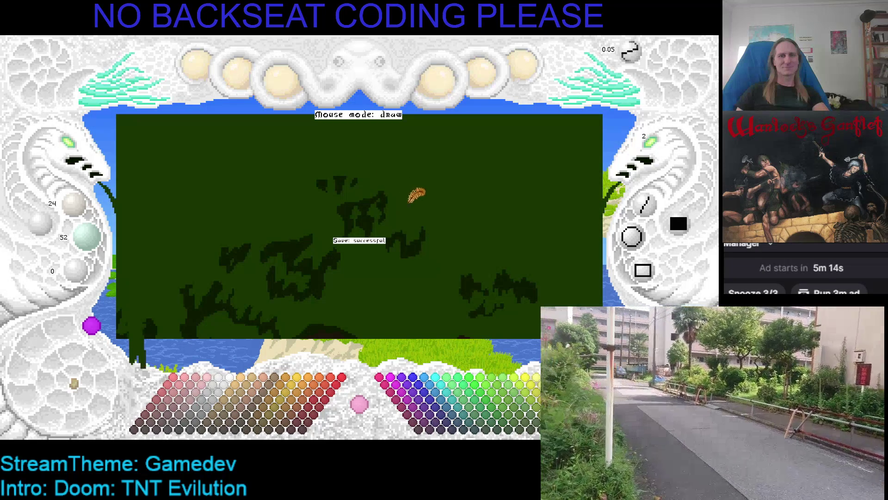
# Pan and zoom out until the whole dark green canopy, sea and island are visible.
pyautogui.moveTo(416, 193); pyautogui.dragTo(370, 235)
pyautogui.scroll(-3, 70, 151)
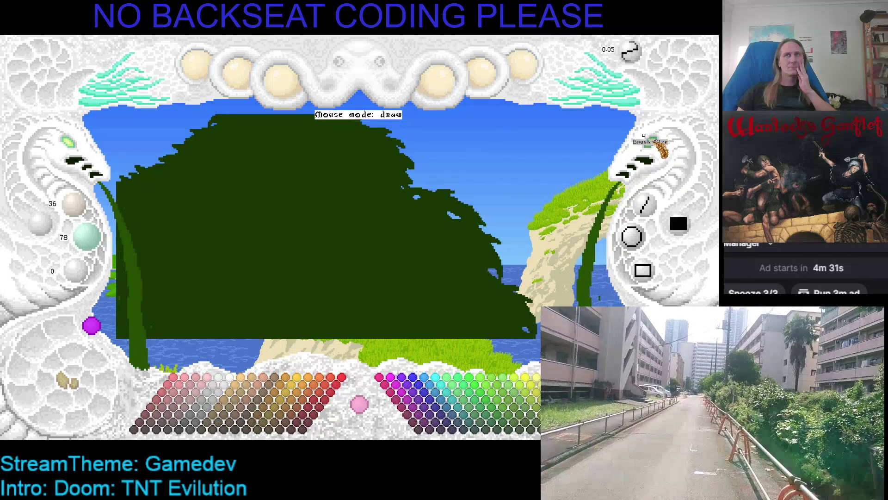
pyautogui.scroll(-1, 657, 149)
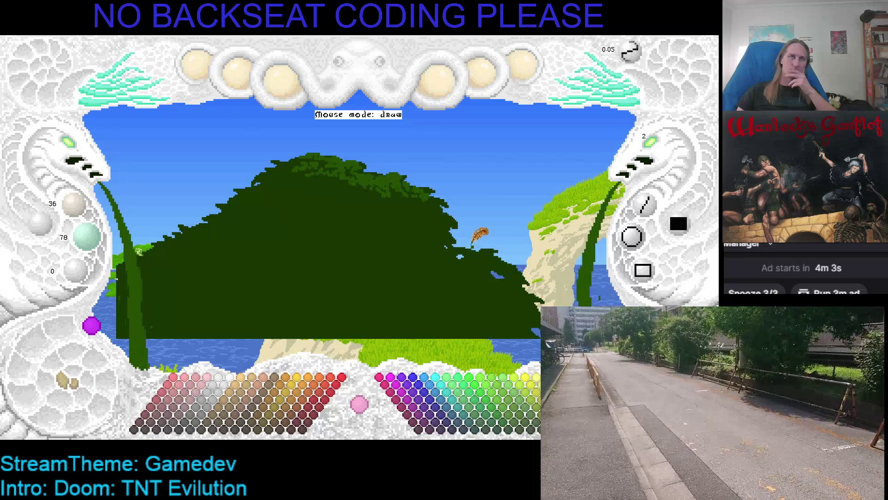
# Paint a taller leafy top onto the canopy with a size-2 brush.
pyautogui.click(479, 234)
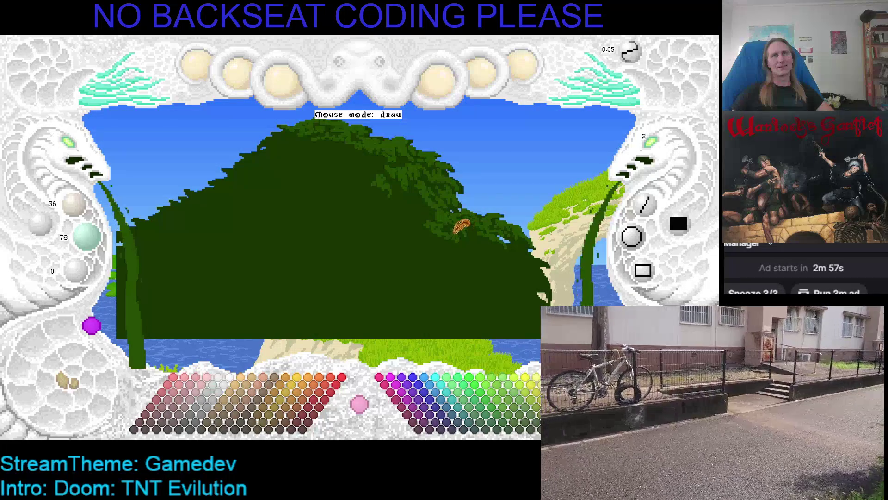
# Try extending the canopy to the right, undo the extension, and re-pick the canopy's dark green.
pyautogui.moveTo(465, 224)
pyautogui.mouseDown()
pyautogui.moveTo(504, 237)
pyautogui.moveTo(546, 221)
pyautogui.mouseUp()
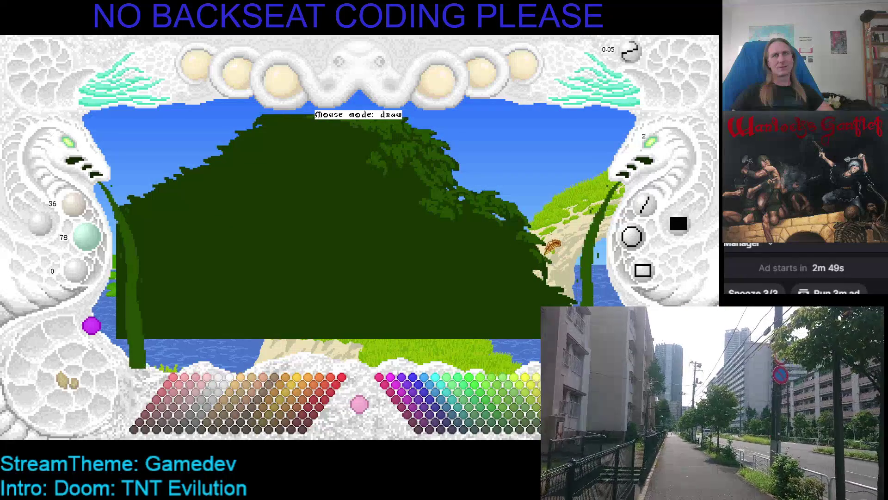
pyautogui.press('Tab')
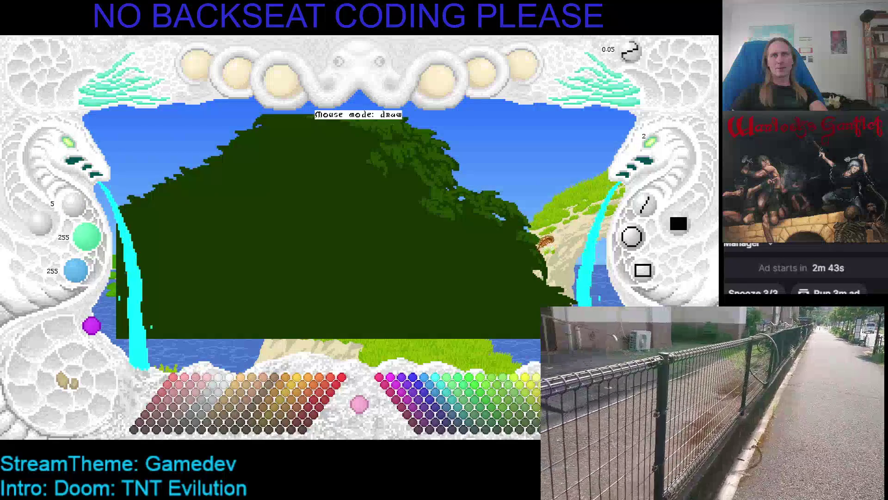
pyautogui.press('Tab')
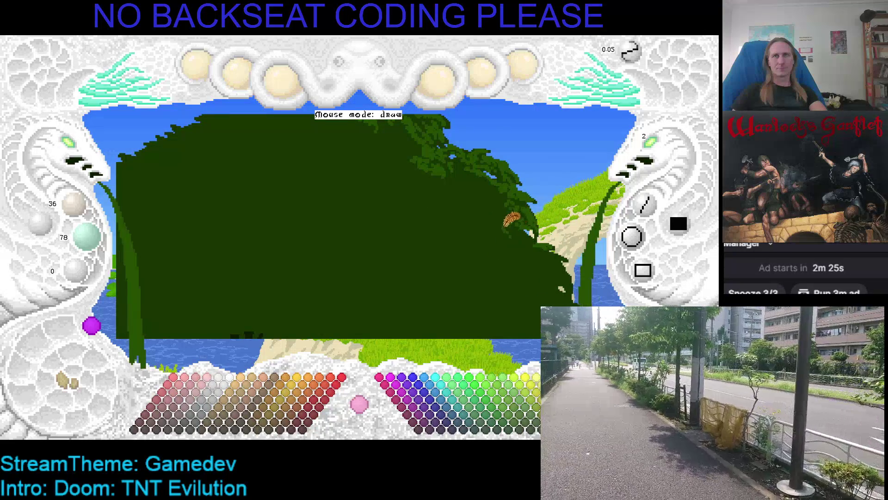
pyautogui.hotkey('ctrl', 'z')
pyautogui.hotkey('ctrl', 'z')
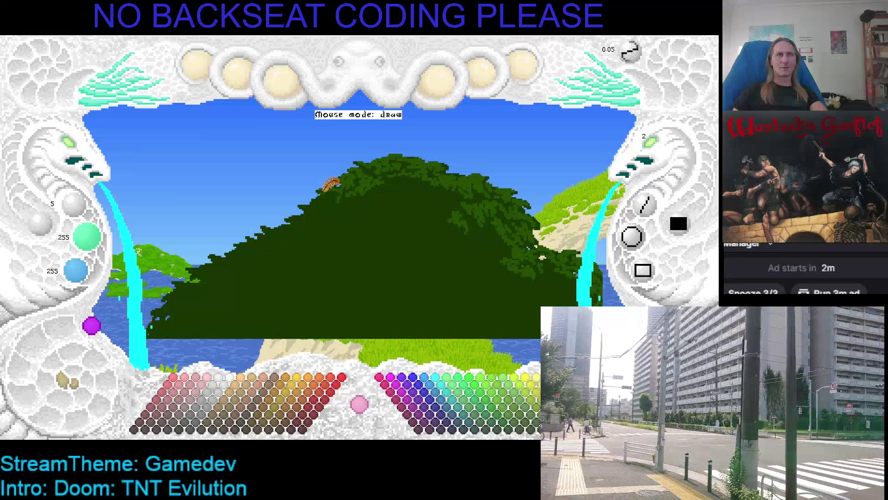
pyautogui.rightClick(334, 185)
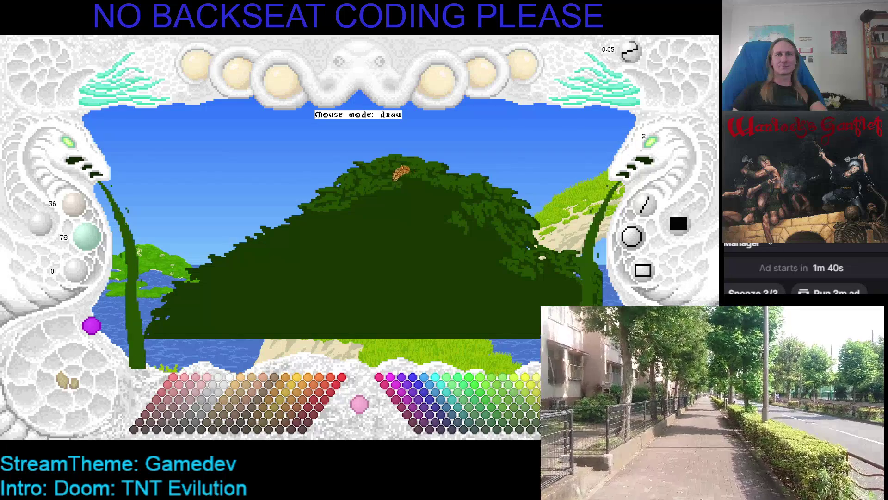
# Shift the canopy hill right and pull its left slope and top rightward.
pyautogui.moveTo(397, 185); pyautogui.dragTo(453, 197)
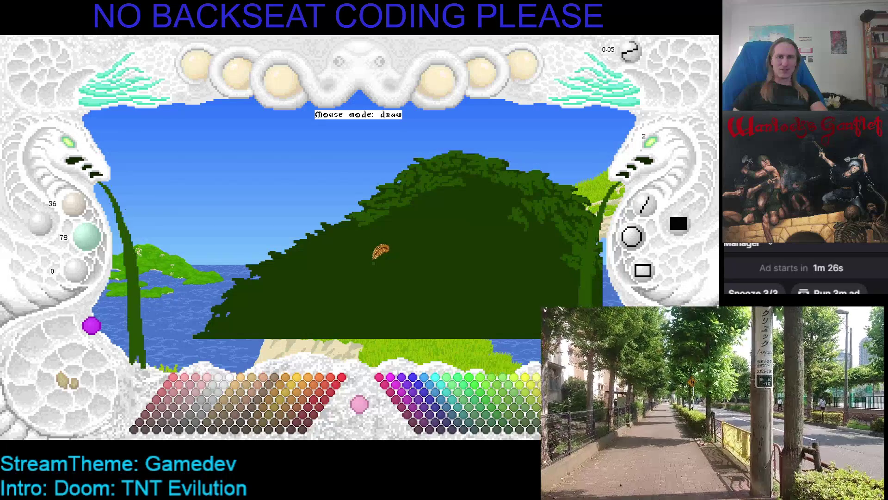
pyautogui.click(372, 232)
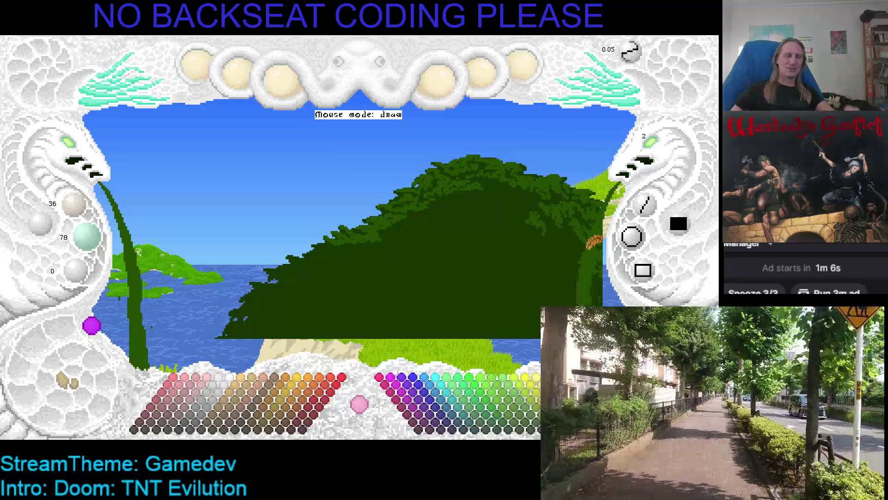
# Save, then enlarge the canopy hill and move it right over the island between the cliffs.
pyautogui.hotkey('ctrl', 's')
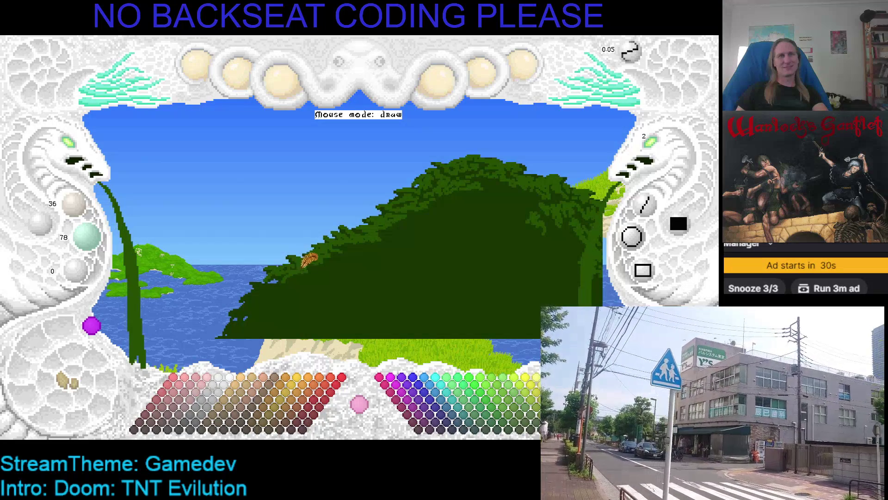
pyautogui.hotkey('ctrl', 's')
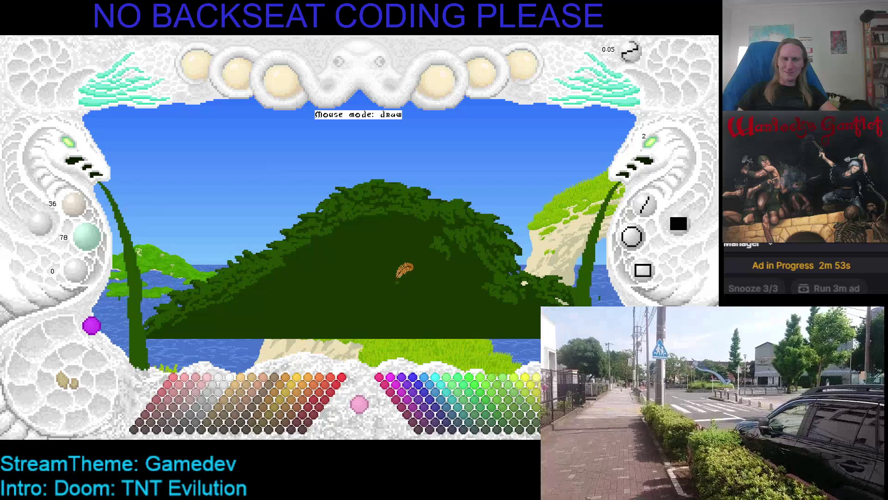
pyautogui.click(402, 267)
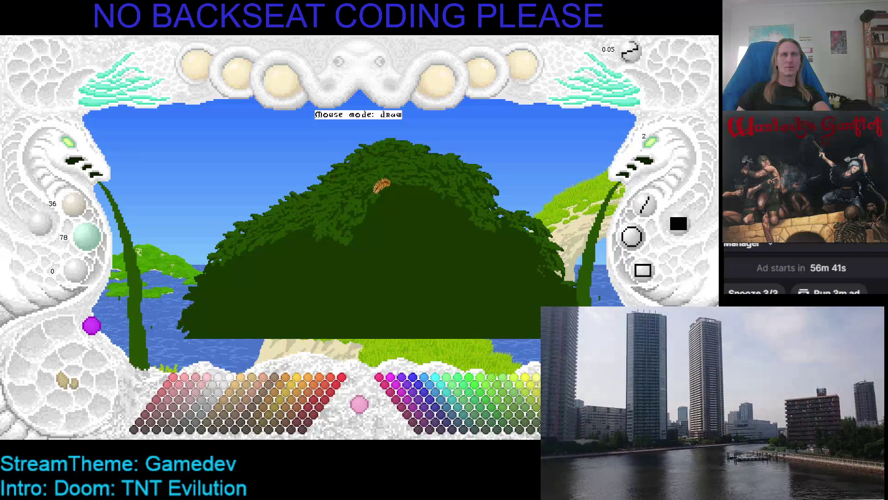
pyautogui.click(384, 180)
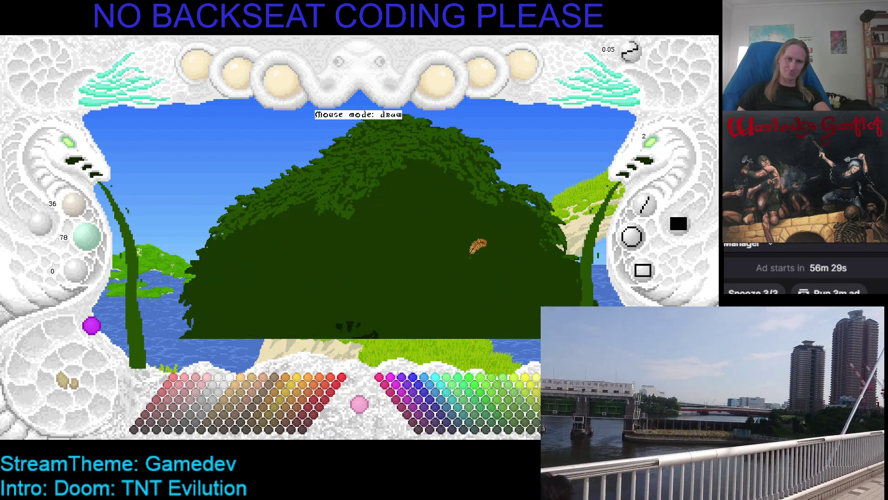
pyautogui.moveTo(412, 187); pyautogui.dragTo(445, 190)
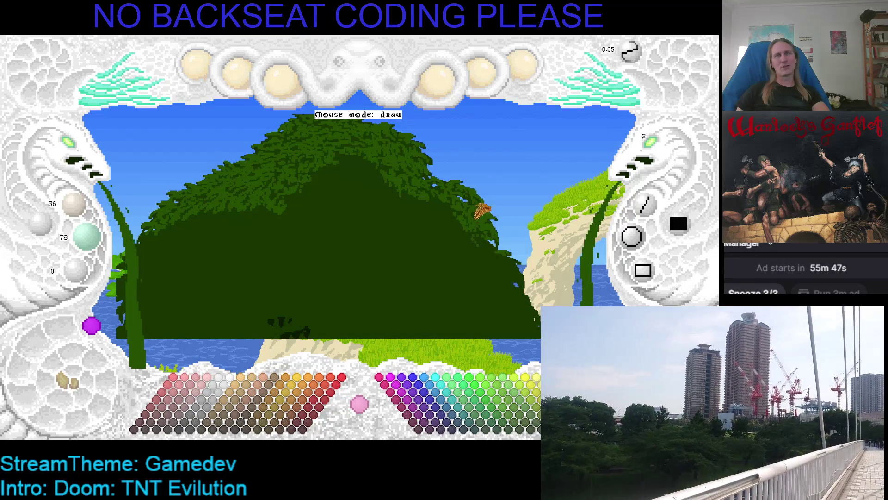
pyautogui.hotkey('ctrl', 'z')
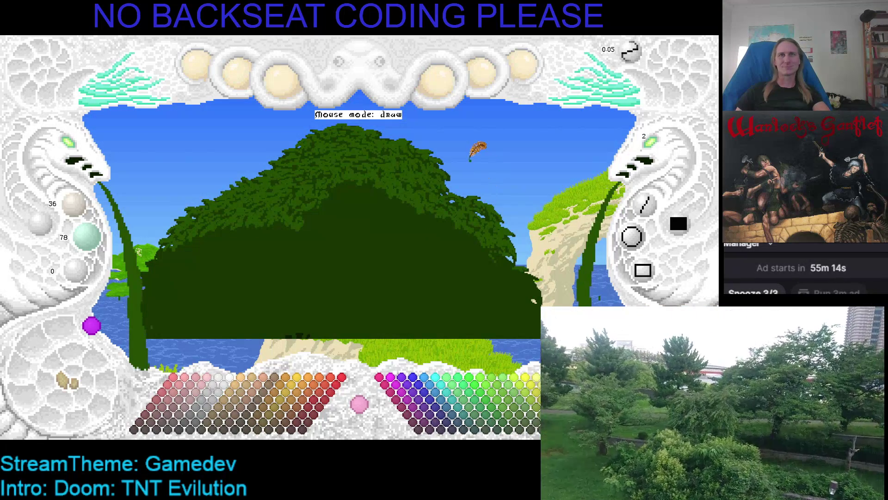
# Step back and forth through earlier tree versions and re-pick the canopy's dark green.
pyautogui.hotkey('ctrl', 'z')
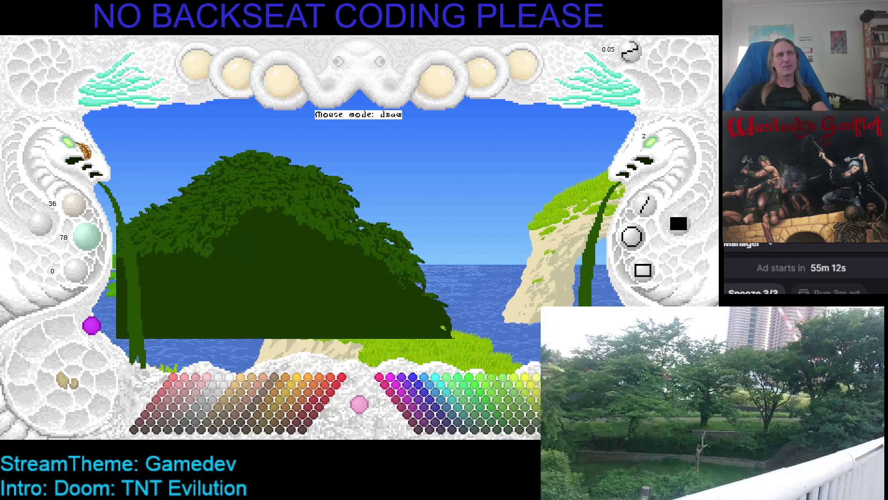
pyautogui.hotkey('ctrl', 'z')
pyautogui.hotkey('ctrl', 'z')
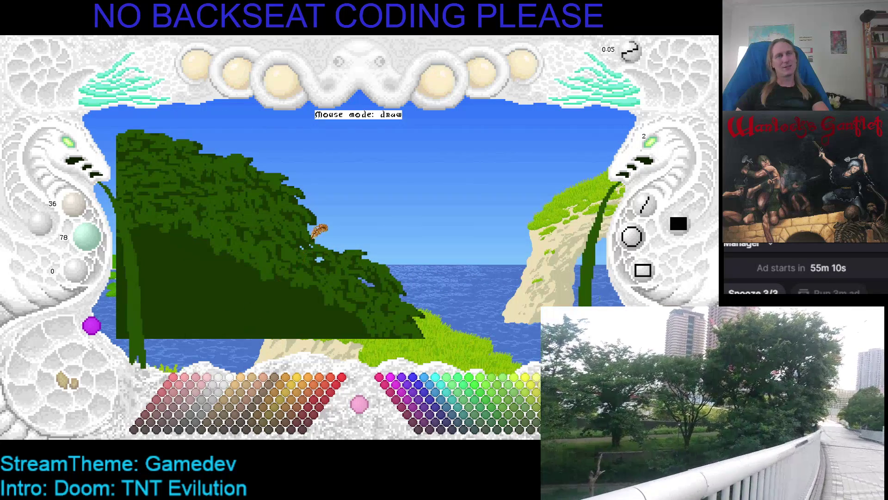
pyautogui.hotkey('ctrl', 'z')
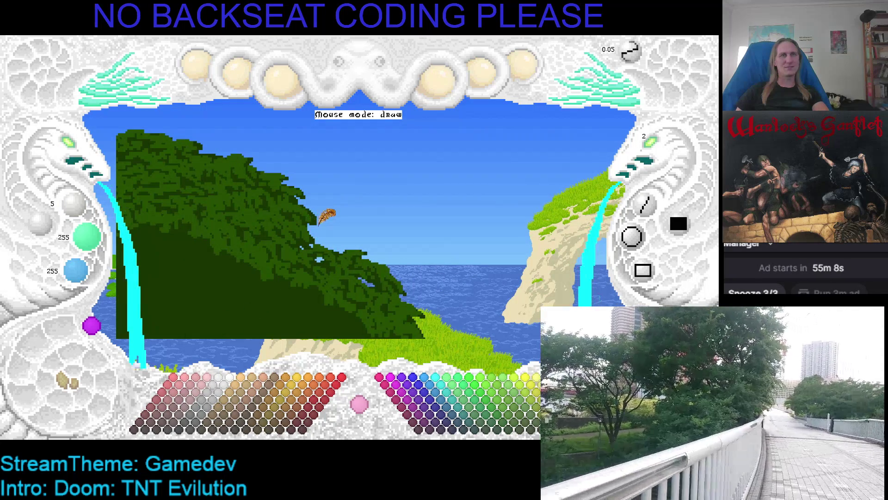
pyautogui.hotkey('ctrl', 'z')
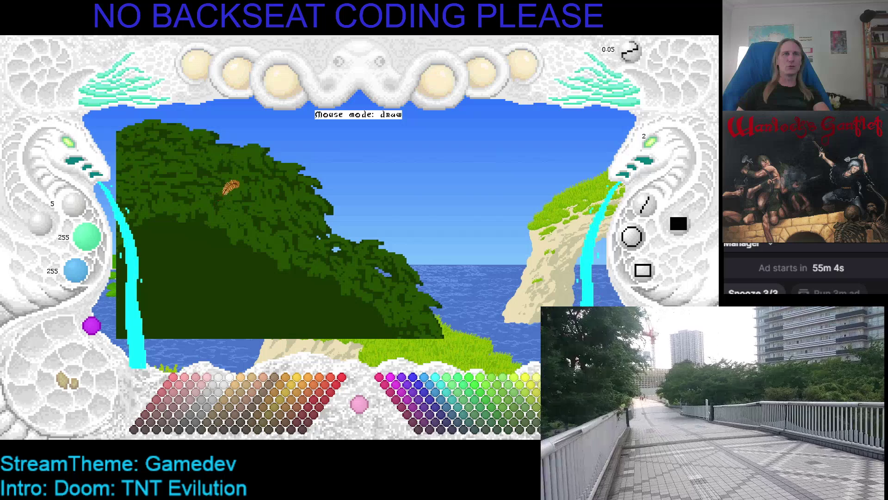
pyautogui.hotkey('ctrl', 'y')
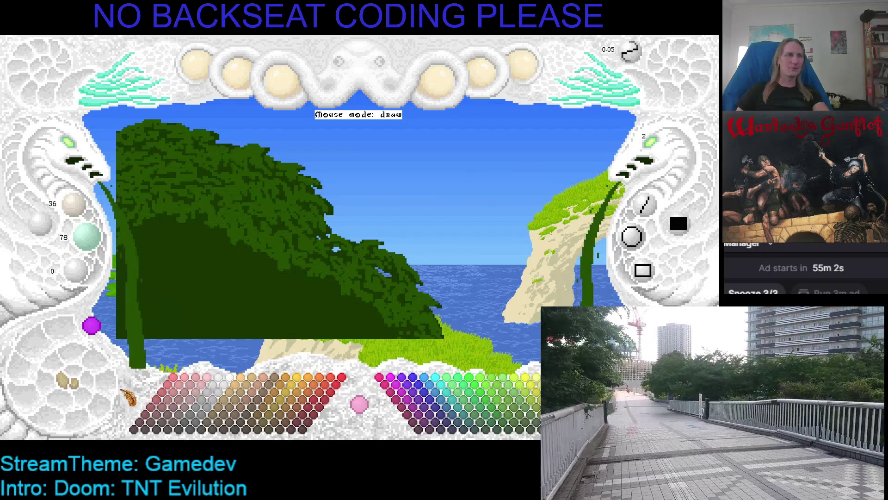
pyautogui.hotkey('ctrl', 'z')
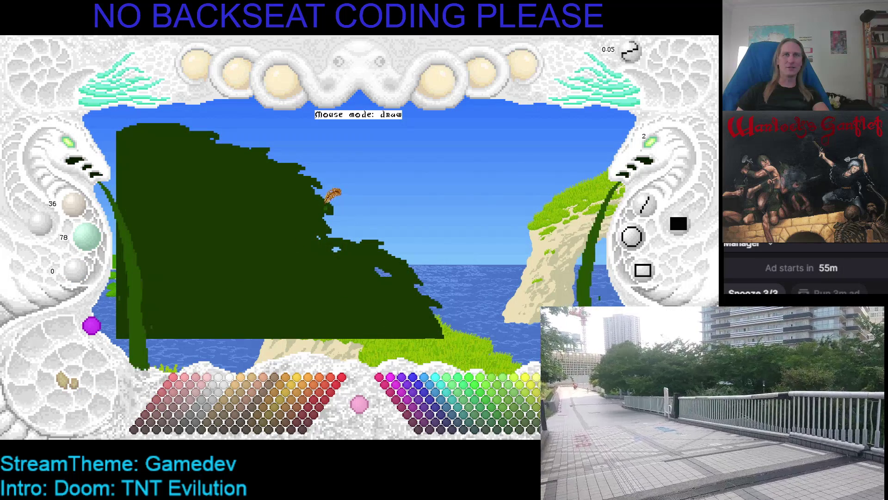
pyautogui.rightClick(335, 211)
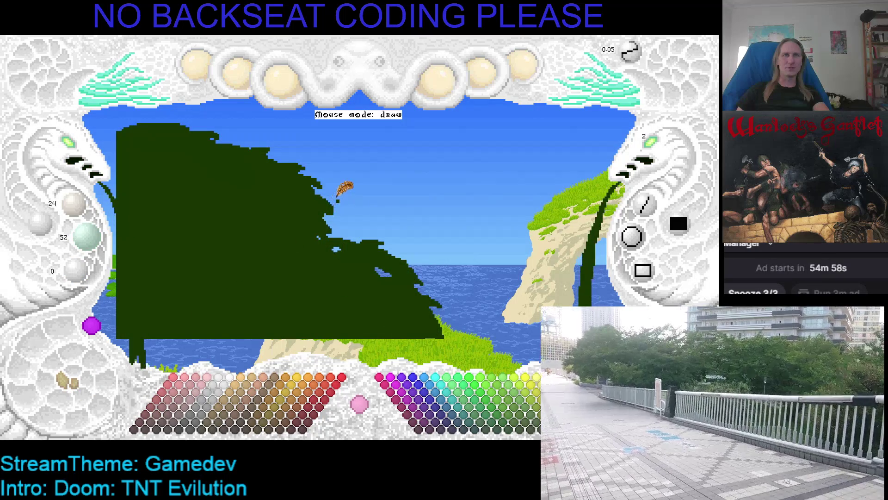
pyautogui.hotkey('ctrl', 'z')
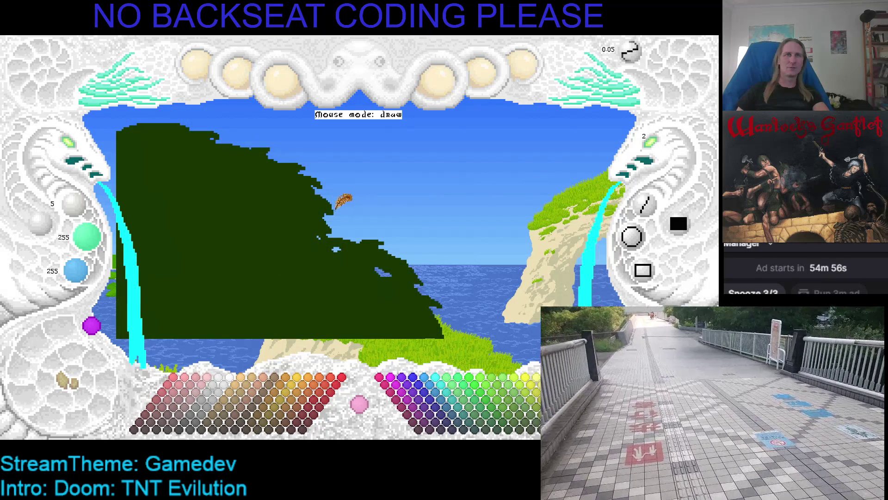
pyautogui.hotkey('ctrl', 'y')
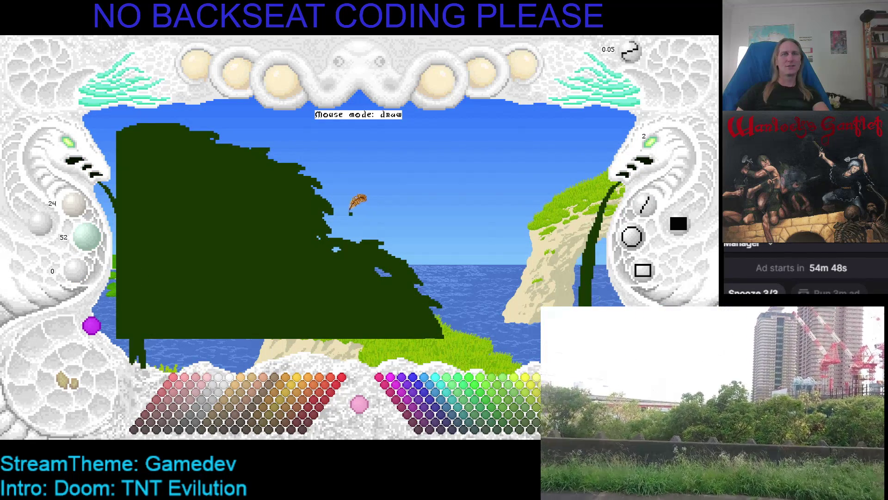
# Step forward from the smaller bush to the leafy-textured canopy outline.
pyautogui.hotkey('ctrl', 'z')
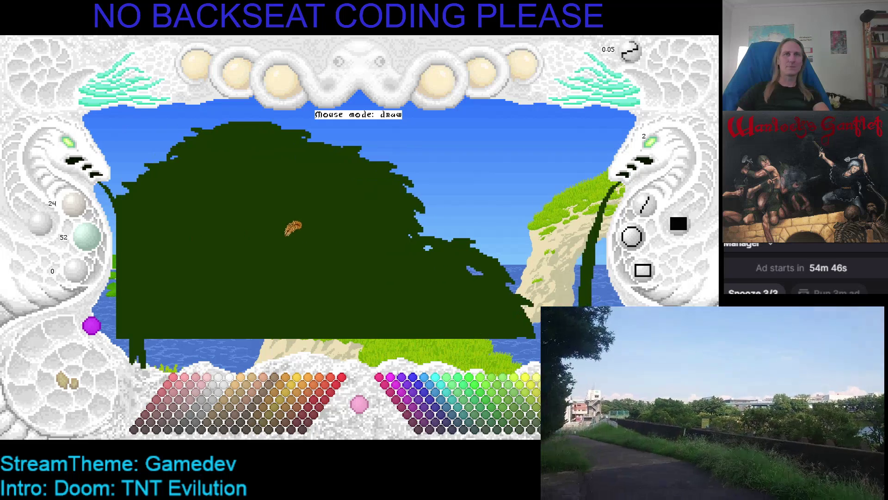
pyautogui.hotkey('ctrl', 'z')
pyautogui.hotkey('ctrl', 'z')
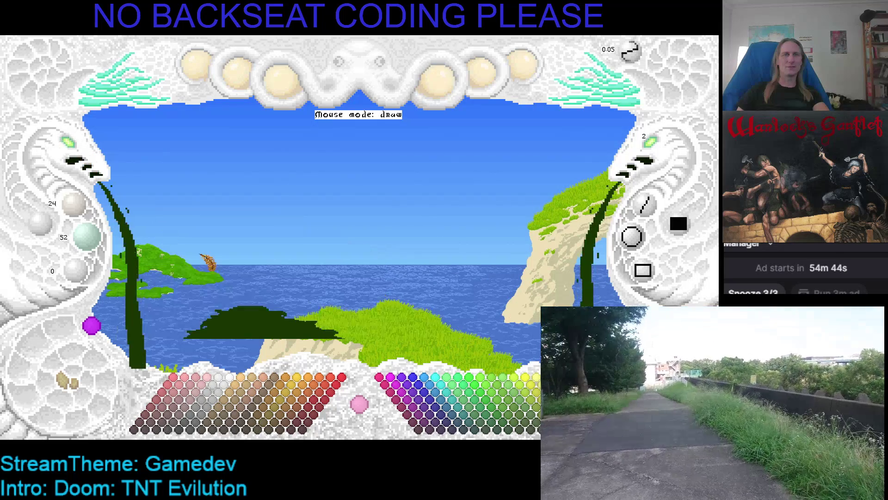
pyautogui.hotkey('ctrl', 'y')
pyautogui.hotkey('ctrl', 'y')
pyautogui.hotkey('ctrl', 'y')
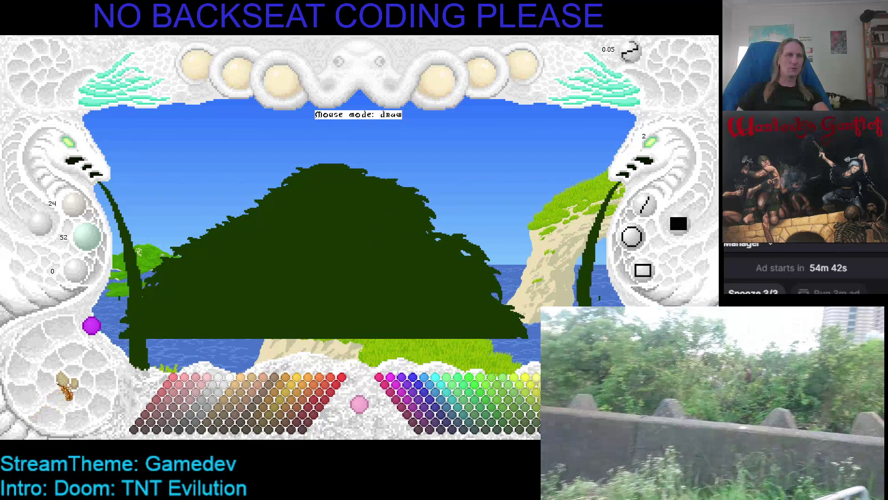
pyautogui.hotkey('ctrl', 'y')
pyautogui.hotkey('ctrl', 'y')
pyautogui.hotkey('ctrl', 'y')
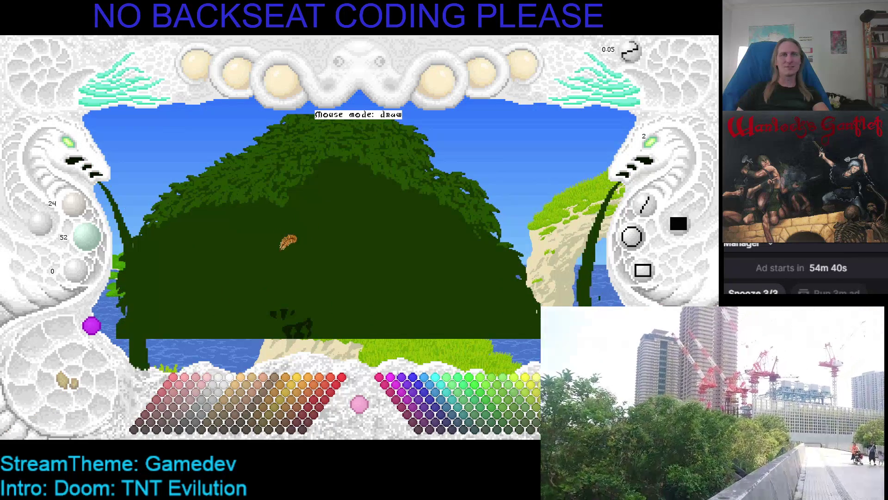
pyautogui.hotkey('ctrl', 'y')
pyautogui.hotkey('ctrl', 'y')
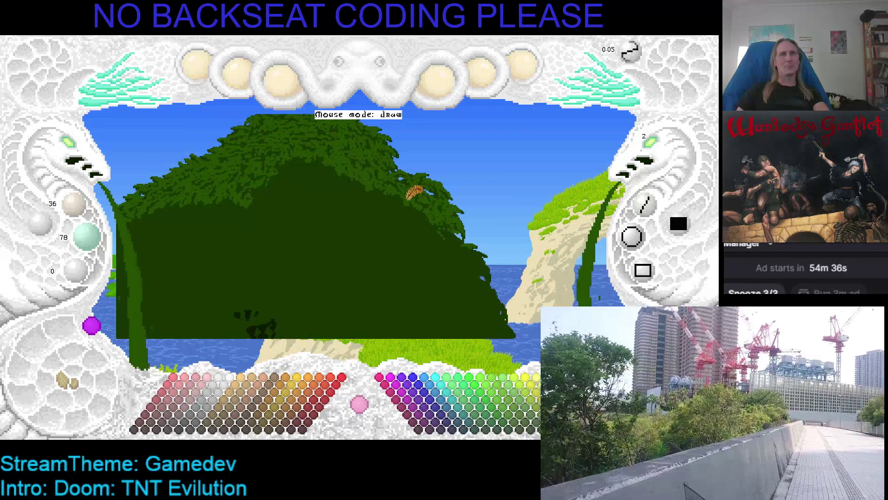
pyautogui.hotkey('ctrl', 'y')
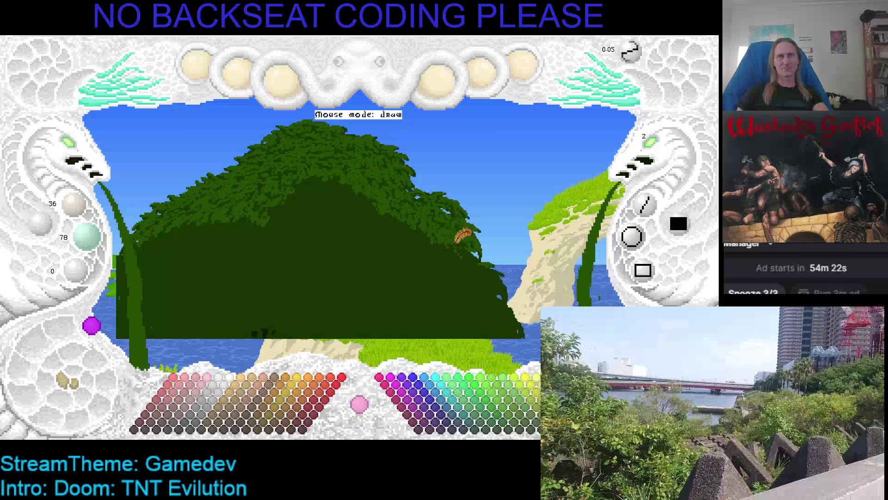
pyautogui.scroll(-2, 460, 236)
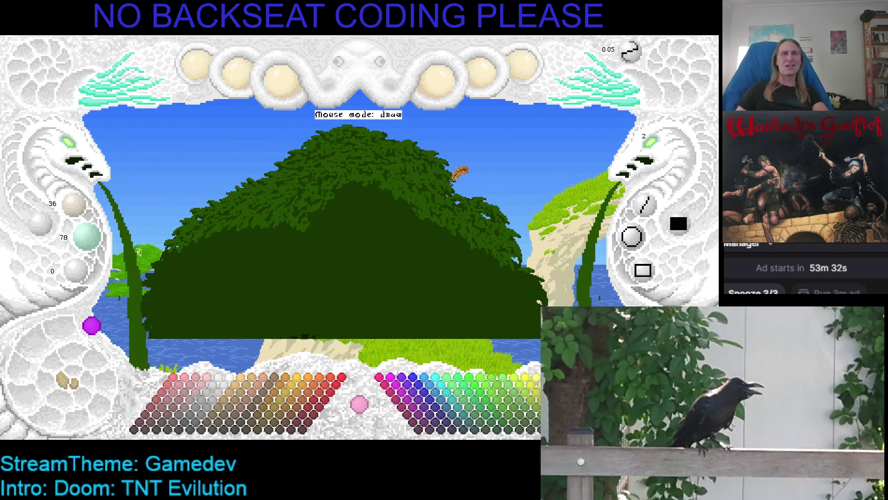
# Zoom in on the tree canopy and spread the dark green fill across it.
pyautogui.click(75, 147)
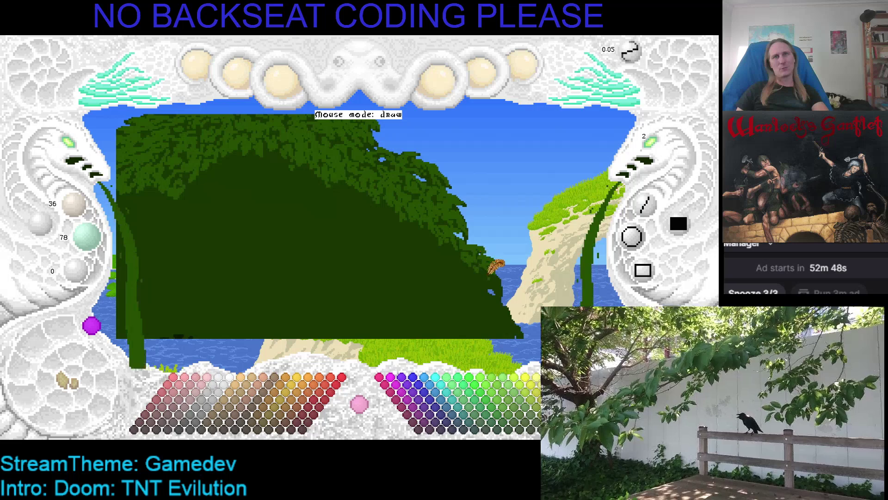
pyautogui.click(475, 215)
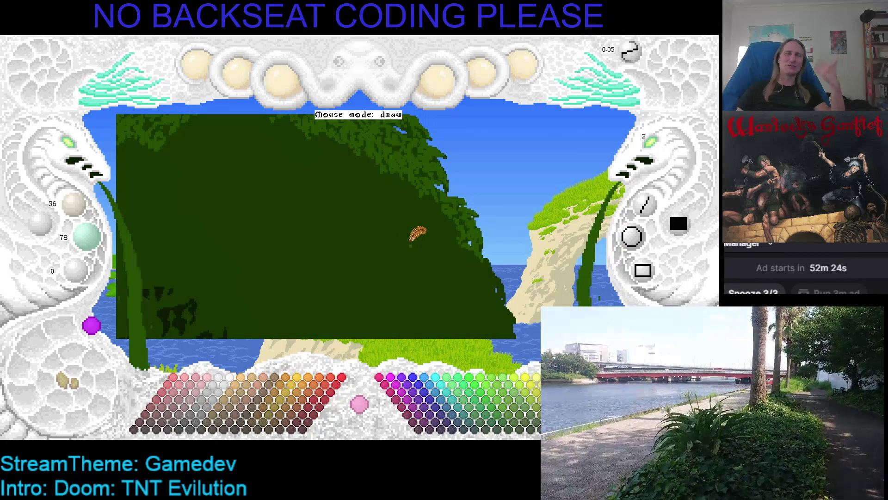
# Recompute the dark green fill so it covers most of the lighter foliage.
pyautogui.click(412, 226)
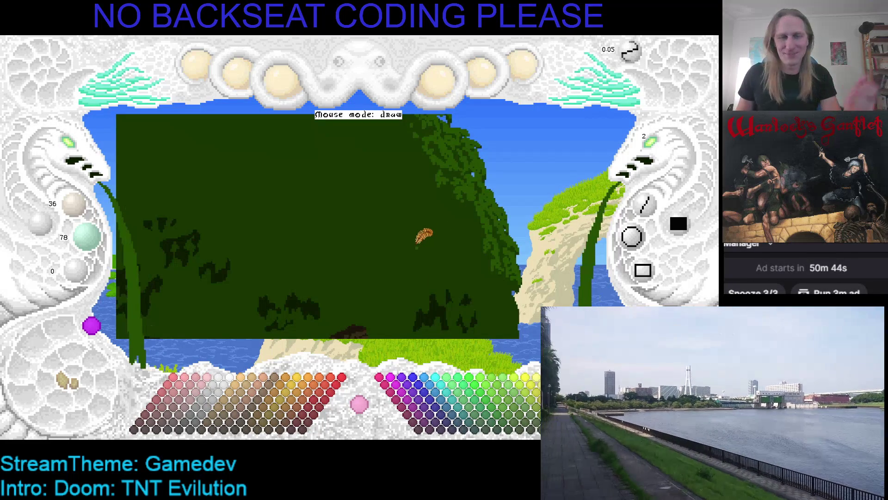
# Regenerate denser top foliage, then zoom out and pan the canvas right and down.
pyautogui.hotkey('ctrl', 'z')
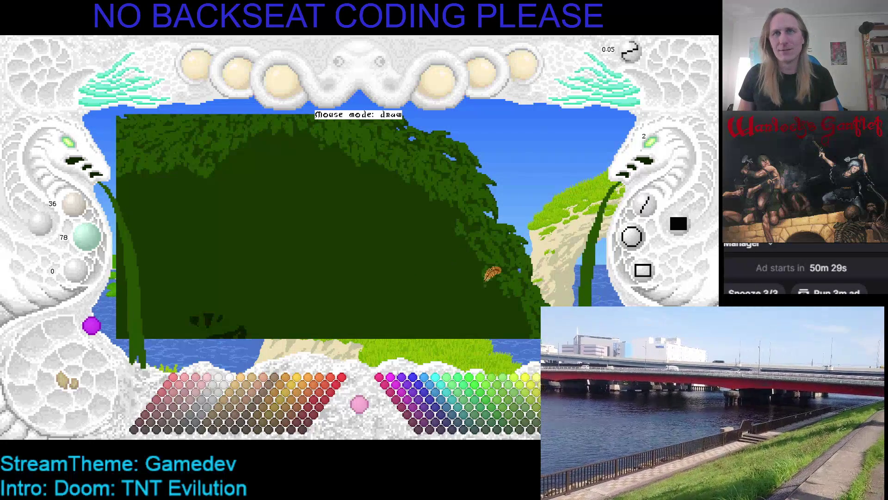
pyautogui.scroll(-2, 463, 254)
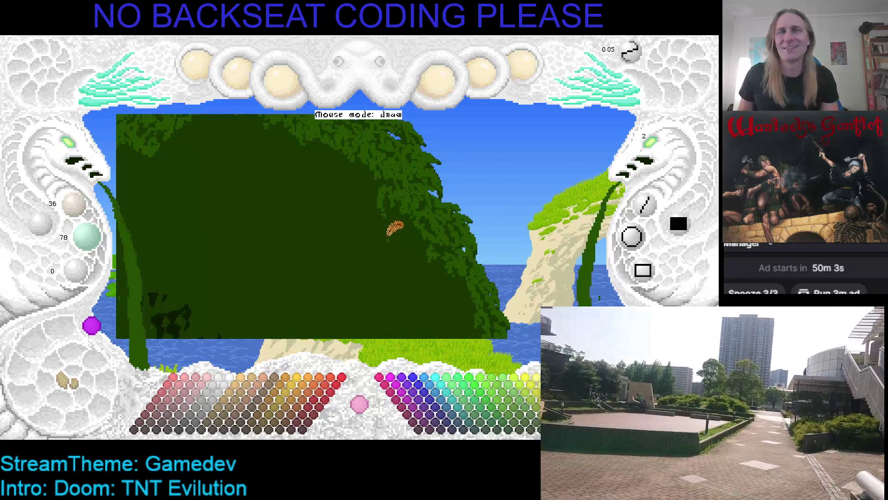
pyautogui.moveTo(396, 222); pyautogui.dragTo(439, 264)
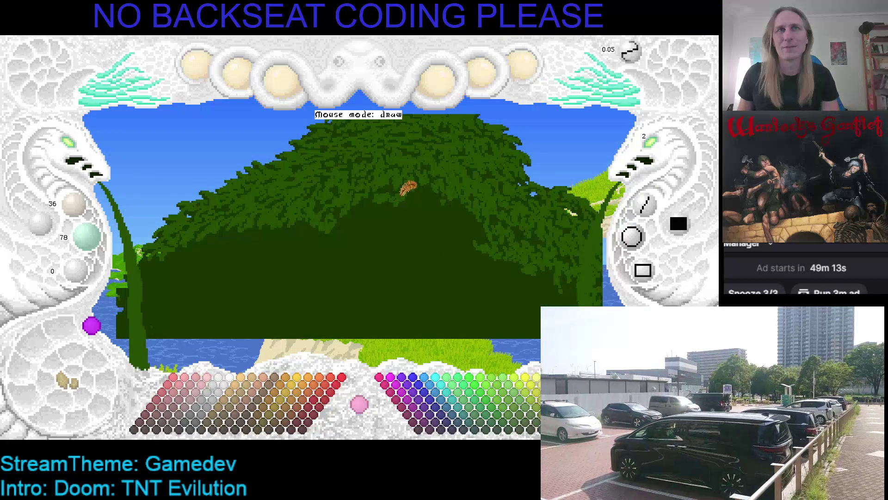
# Settle on the dark green canopy version with undo/redo and save the drawing.
pyautogui.moveTo(407, 188); pyautogui.dragTo(397, 202)
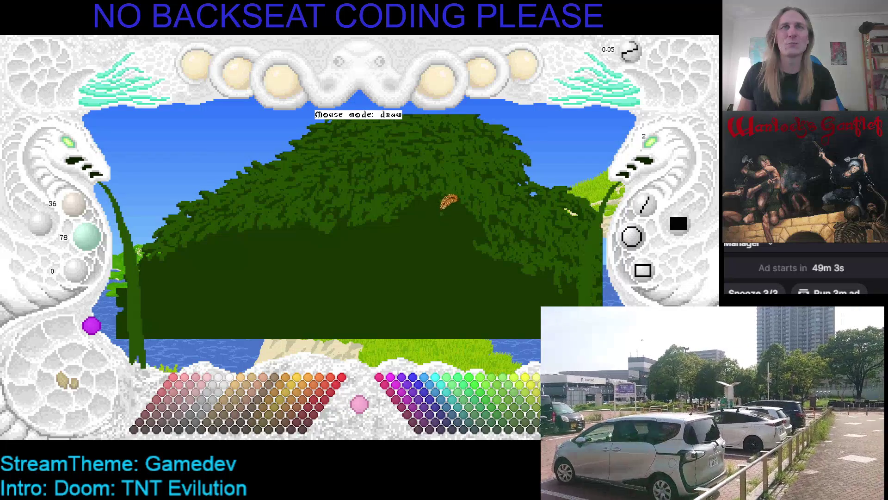
pyautogui.hotkey('ctrl', 'z')
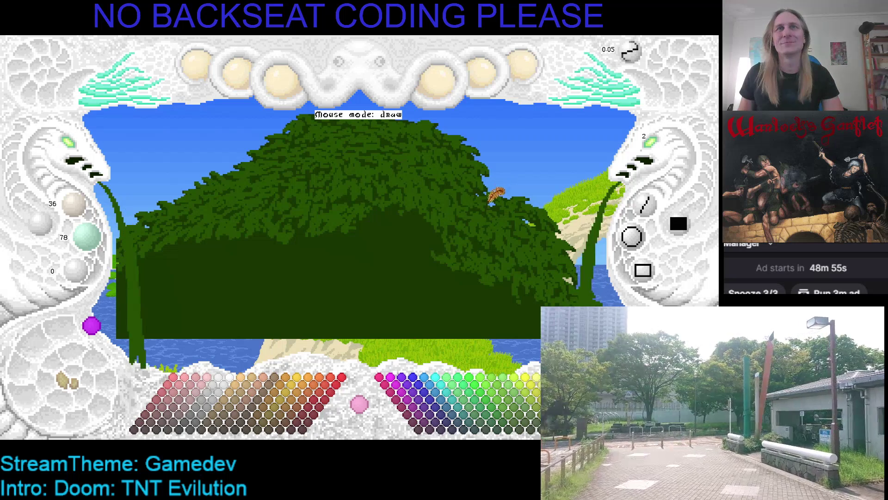
pyautogui.hotkey('ctrl', 'z')
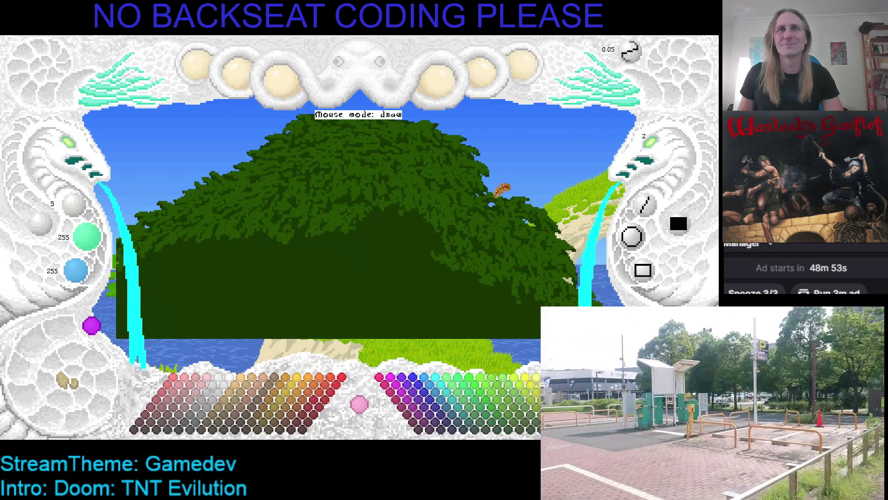
pyautogui.hotkey('ctrl', 'y')
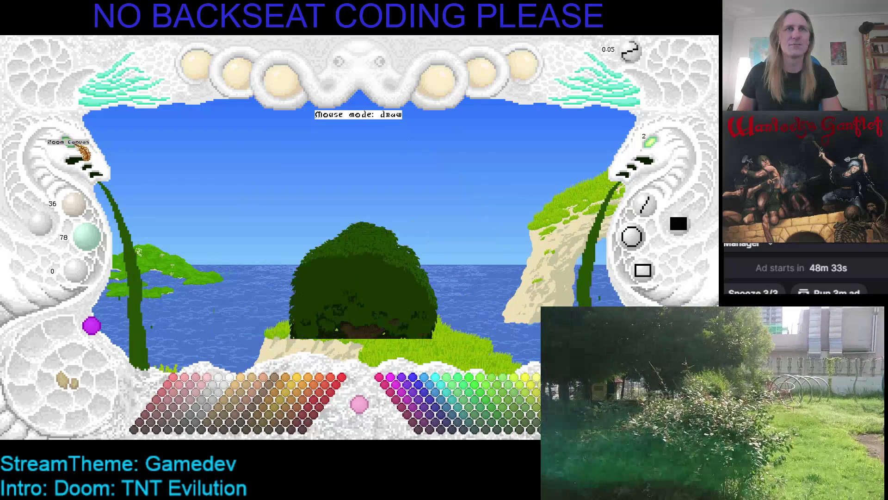
pyautogui.hotkey('ctrl', 's')
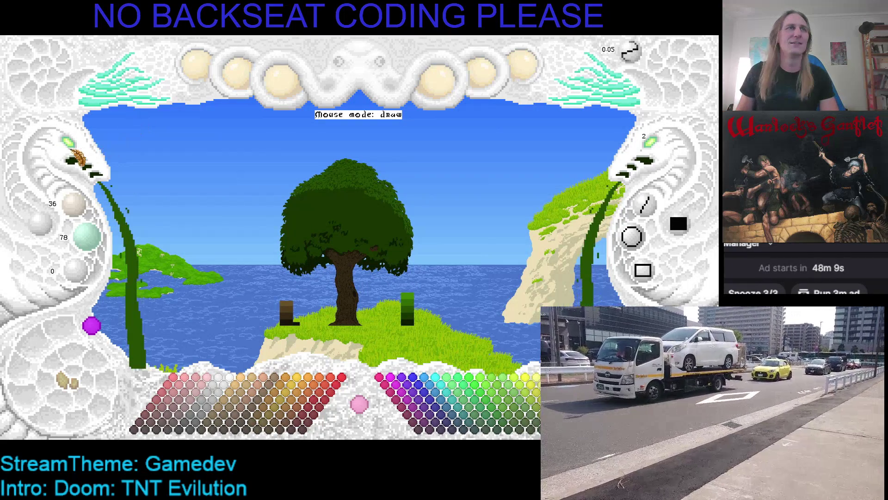
pyautogui.click(77, 154)
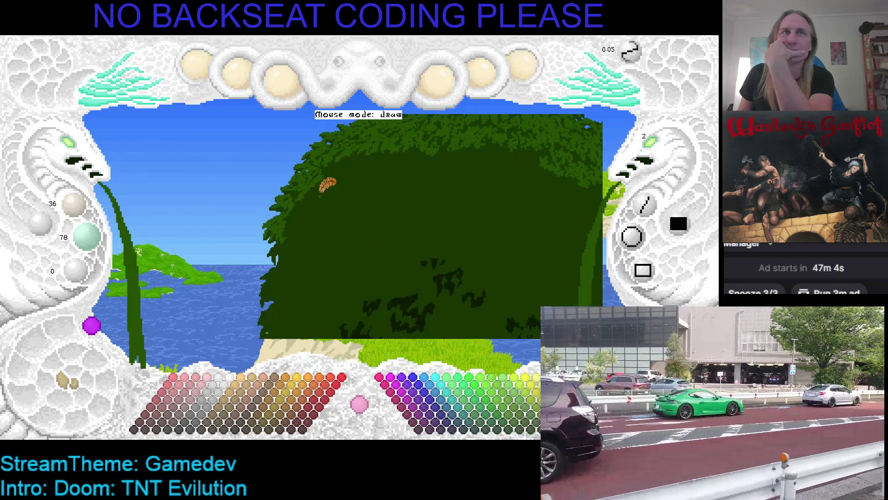
# Zoom and pan the canvas up to the canopy's upper-left edge.
pyautogui.scroll(1, 329, 183)
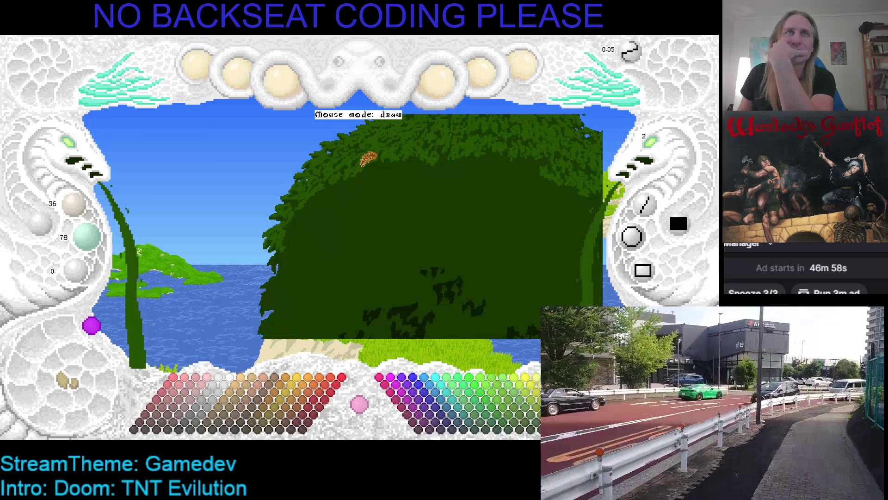
pyautogui.moveTo(352, 193); pyautogui.dragTo(370, 181)
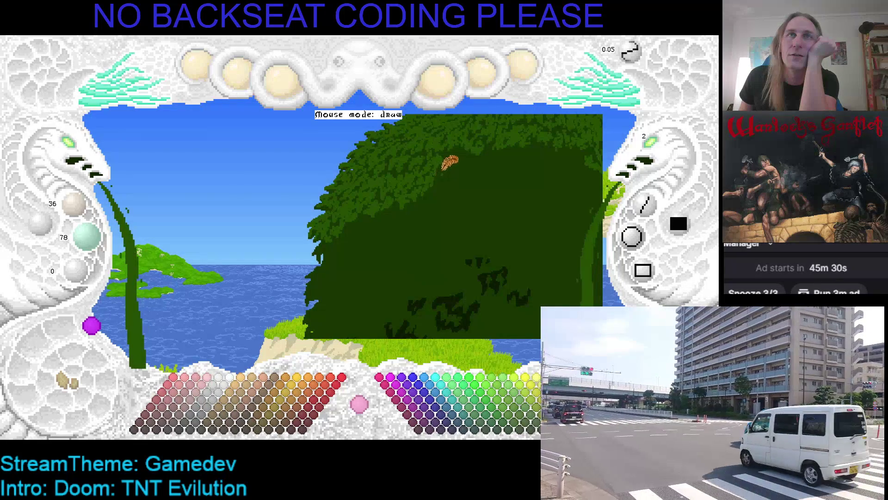
# Pan the view down along the canopy's left edge toward the trunk.
pyautogui.moveTo(452, 159); pyautogui.dragTo(420, 174)
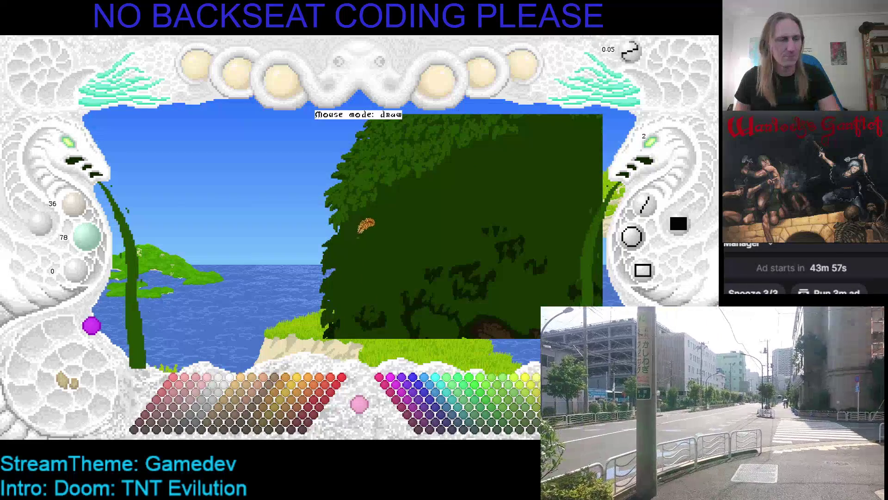
# Save the canopy artwork, undo one change, and save the updated canopy again.
pyautogui.hotkey('ctrl', 's')
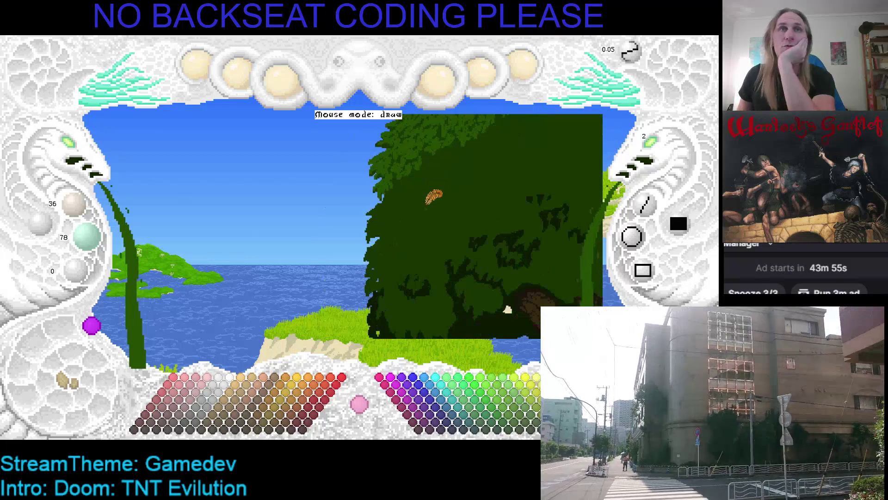
pyautogui.hotkey('ctrl', 'z')
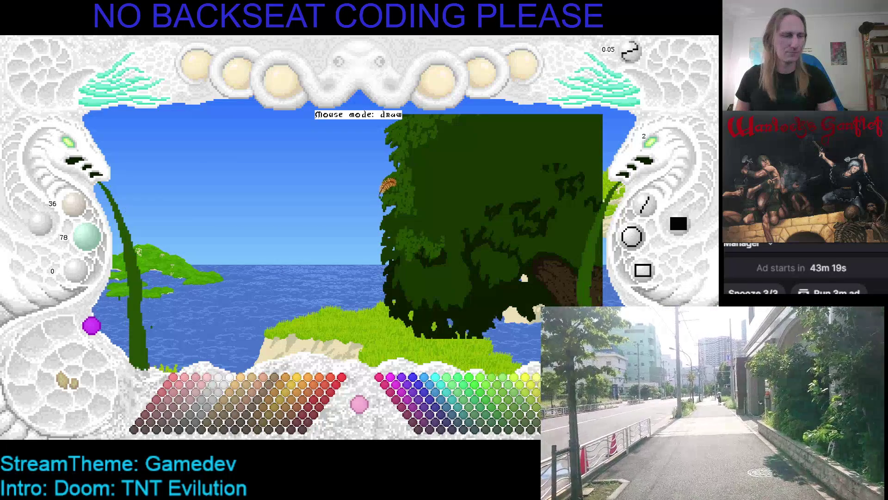
pyautogui.hotkey('ctrl', 's')
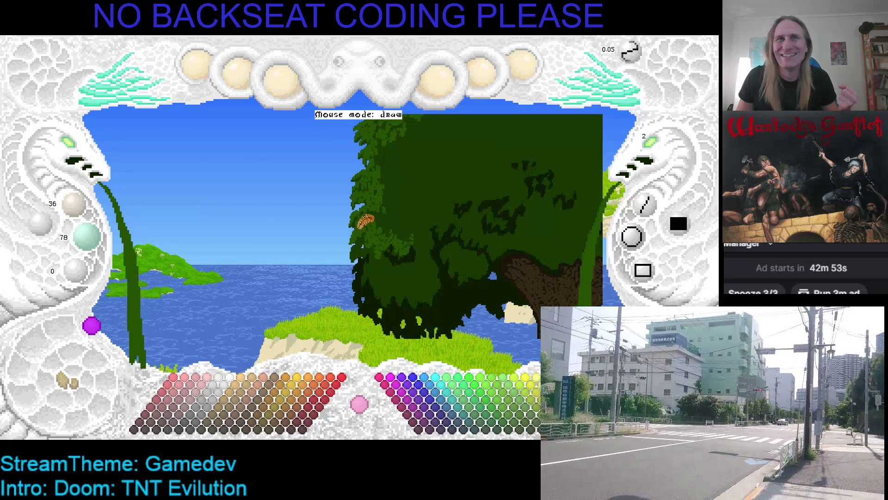
pyautogui.moveTo(386, 203); pyautogui.dragTo(375, 211)
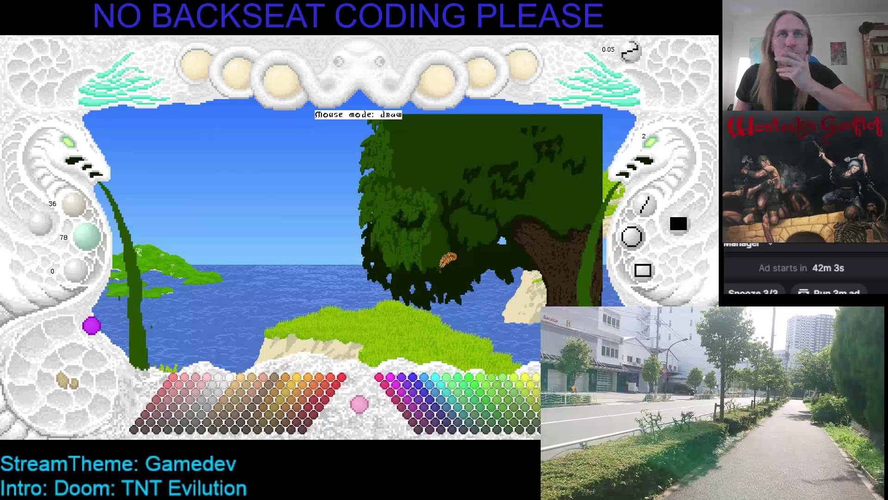
# Nudge the tree layer about 170 px left so its trunk reaches the island.
pyautogui.press('Left')
pyautogui.press('Left')
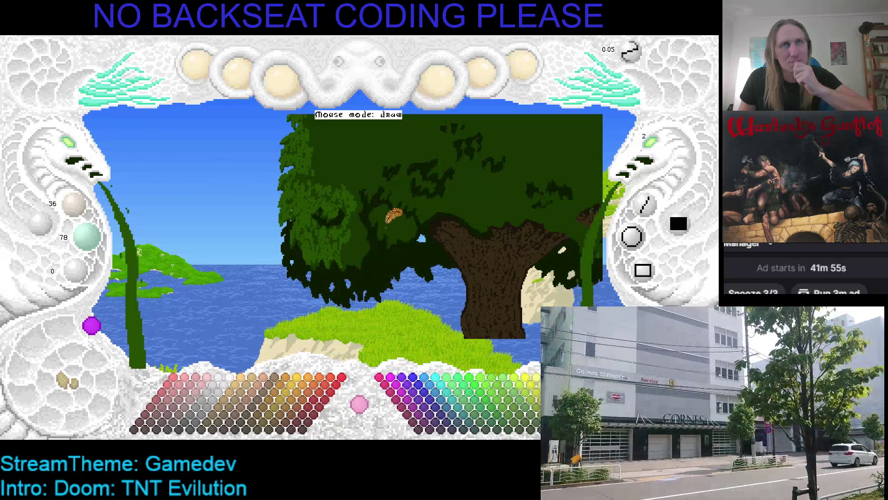
# Nudge the tree layer left and down, placing the trunk lower along the island.
pyautogui.press('Left')
pyautogui.press('Down')
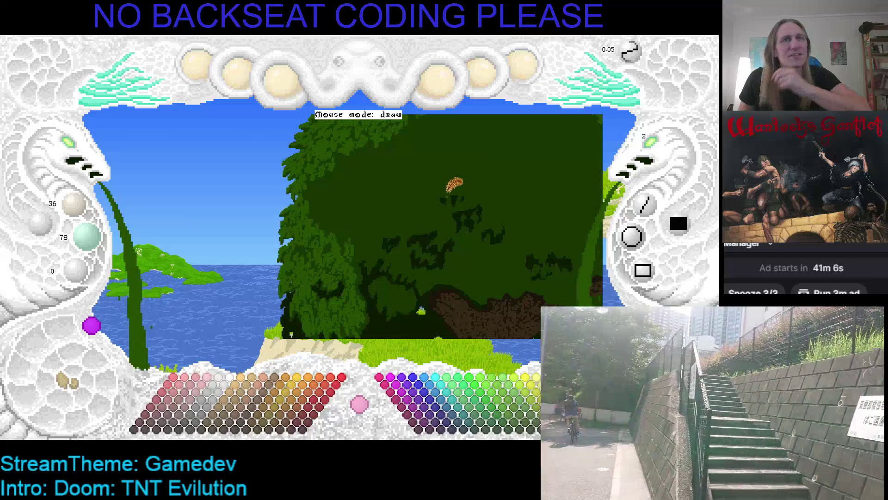
pyautogui.scroll(1, 343, 199)
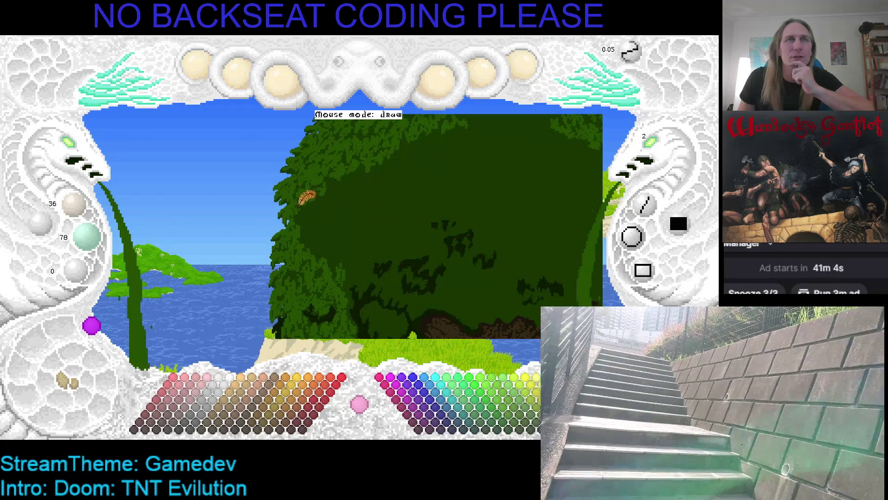